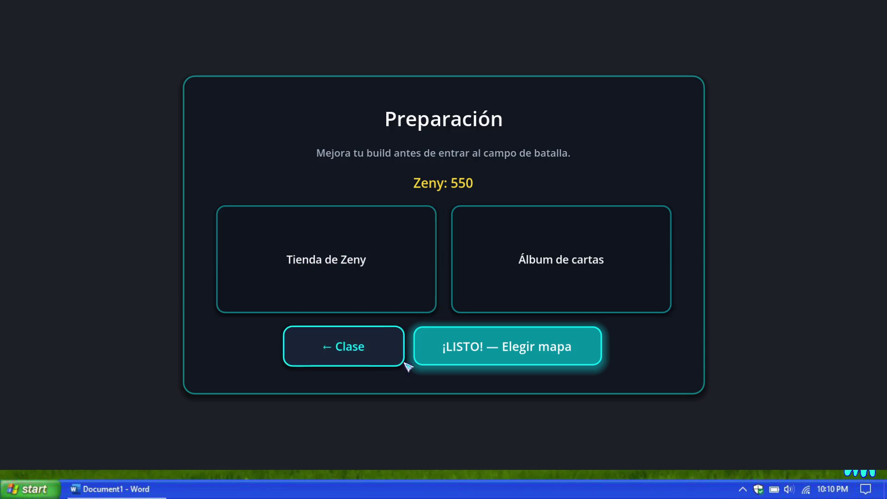
Browse the Poring, Lunatic, Fabre and Familiar cards in the Álbum de cartas, then return to the hub
click(520, 300)
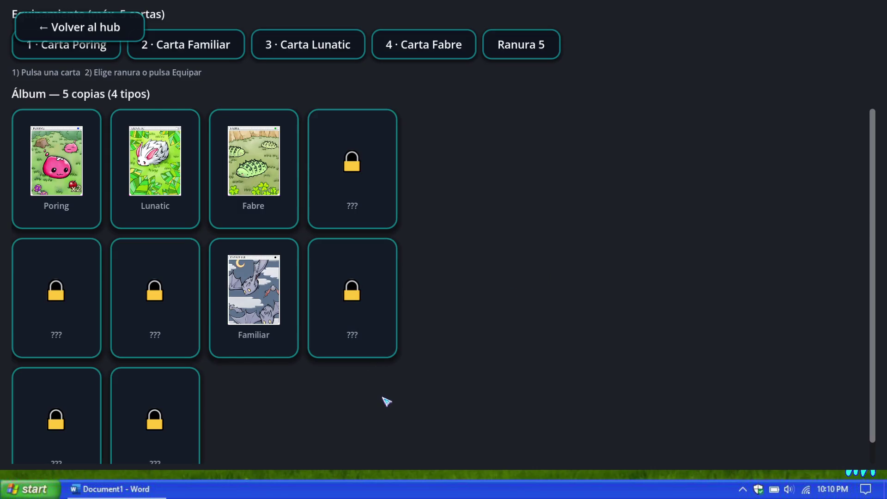
scroll(387, 401, down, 1)
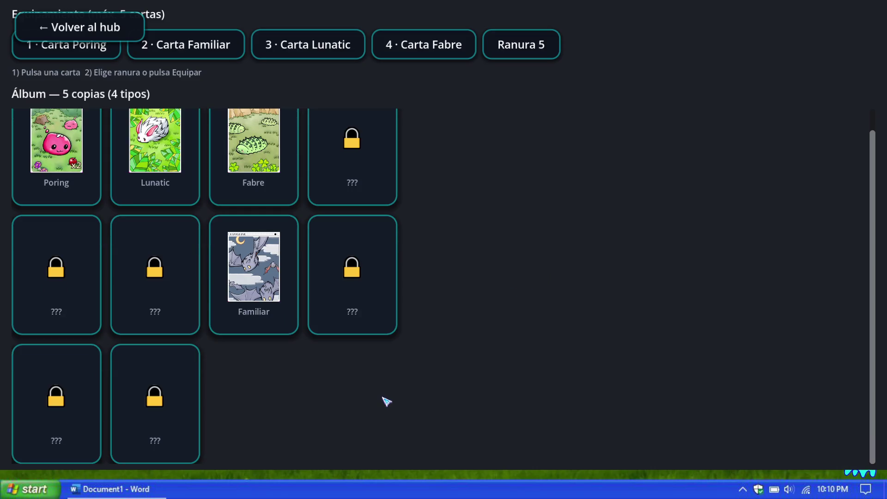
scroll(386, 401, up, 1)
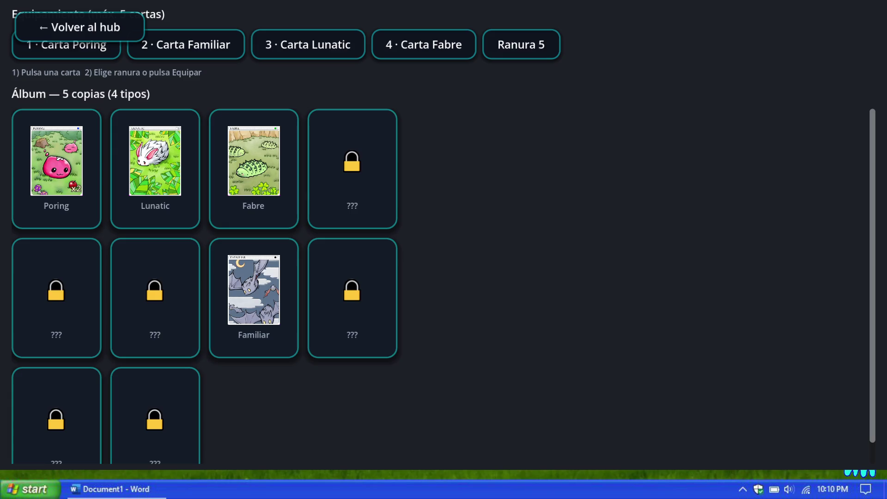
click(80, 28)
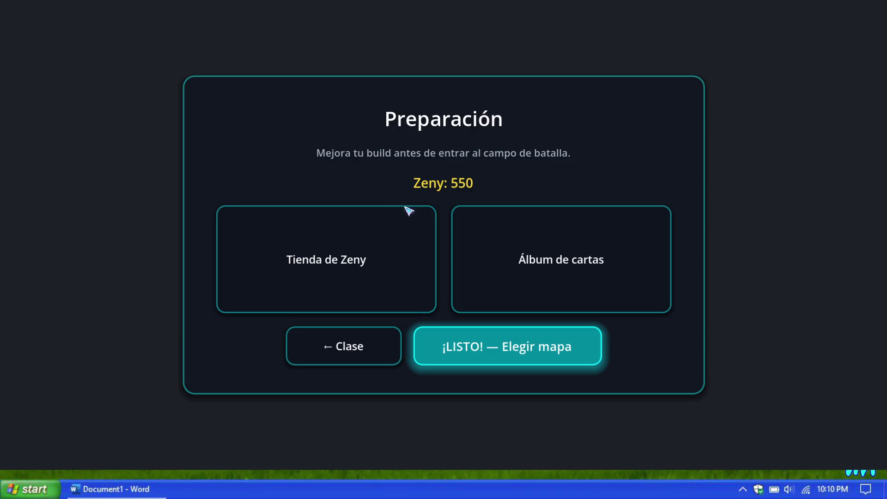
Keep the Mage class and start a new run on Prontera Outskirts
click(377, 360)
click(365, 295)
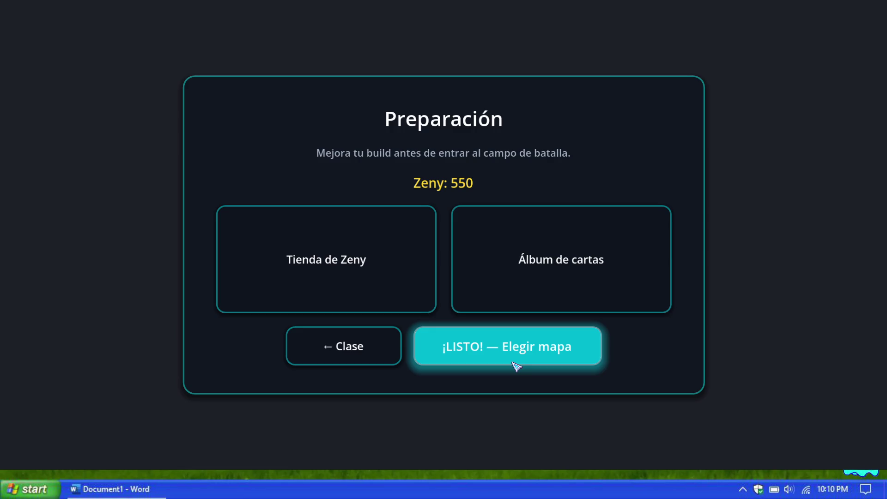
click(517, 367)
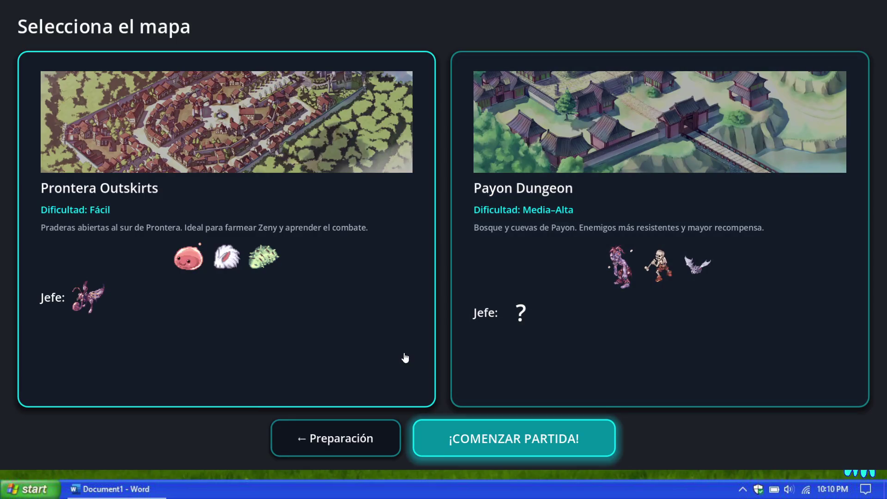
click(491, 443)
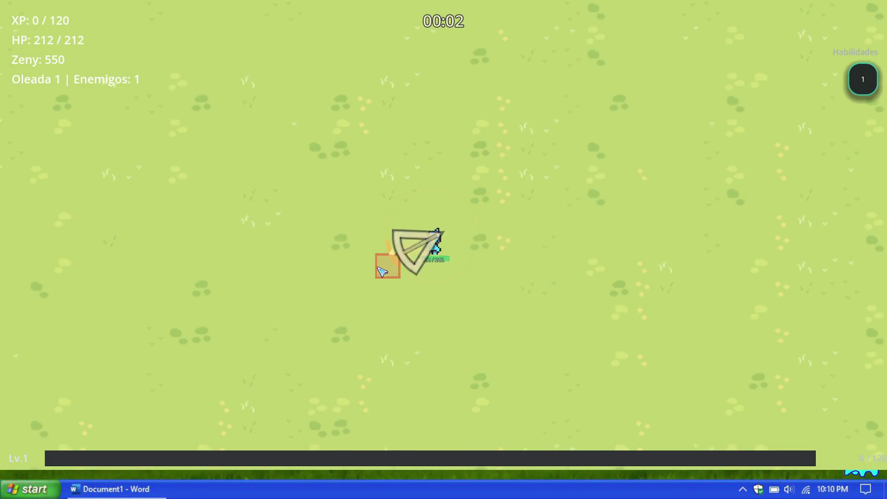
Walk the Mage around the map, dodging enemies and collecting experience
key(d)
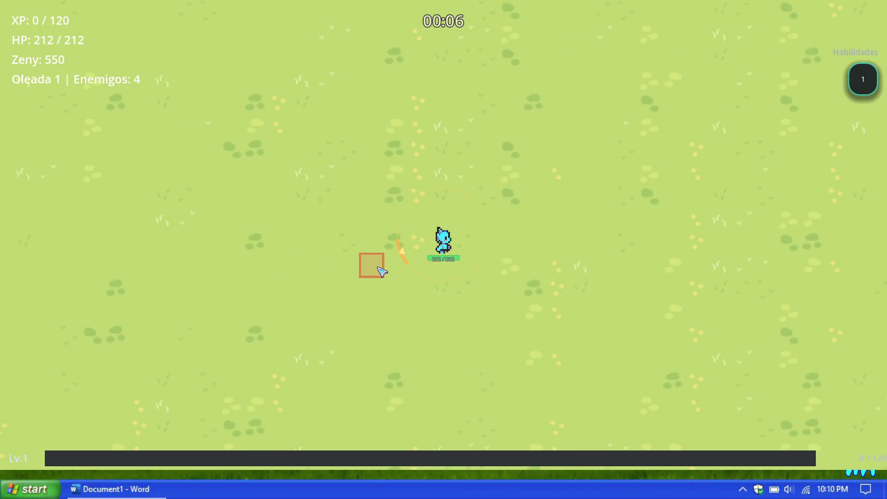
key(a)
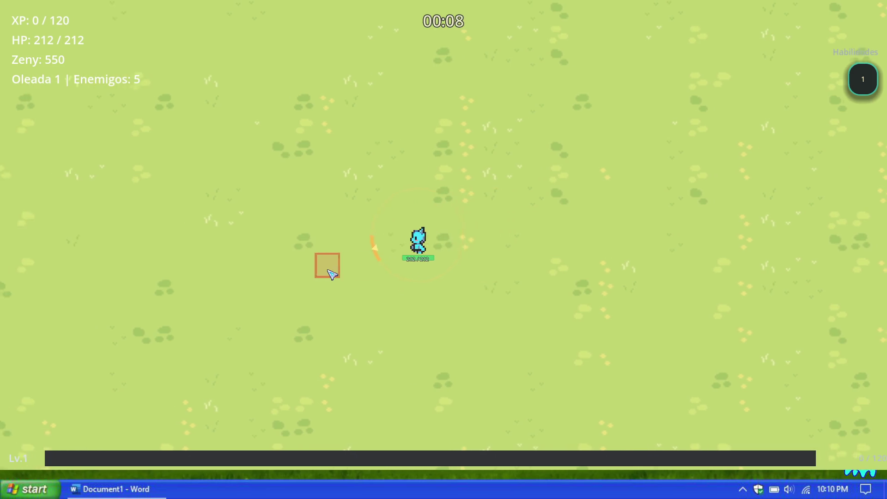
key(a)
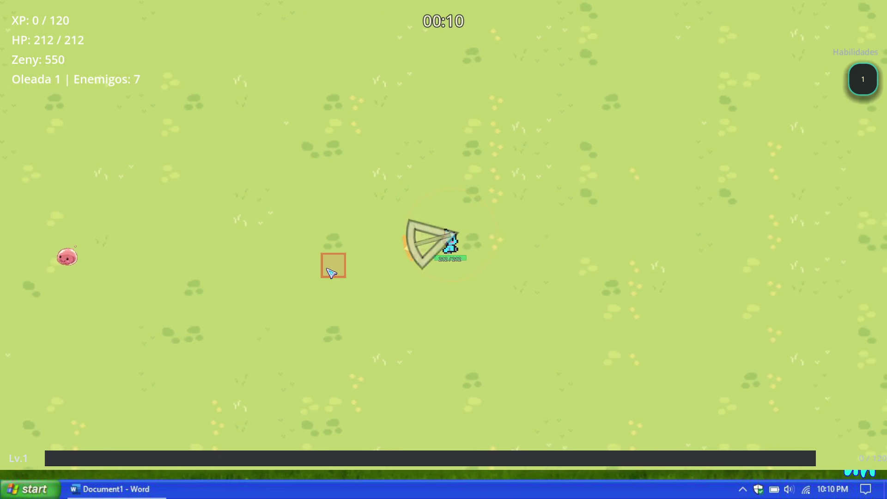
key(a)
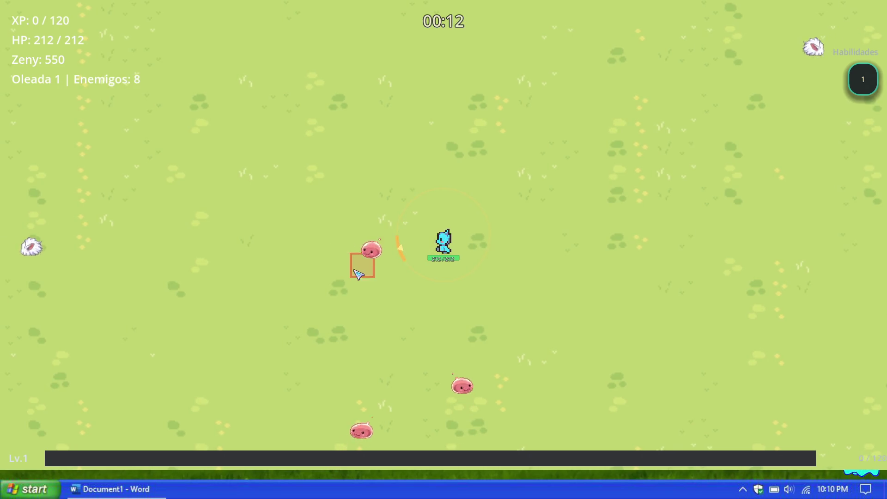
key(s)
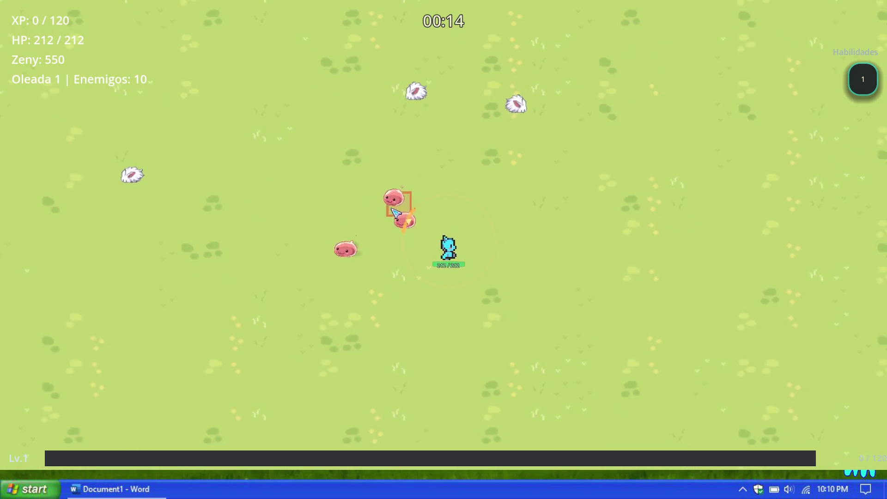
key(s+d)
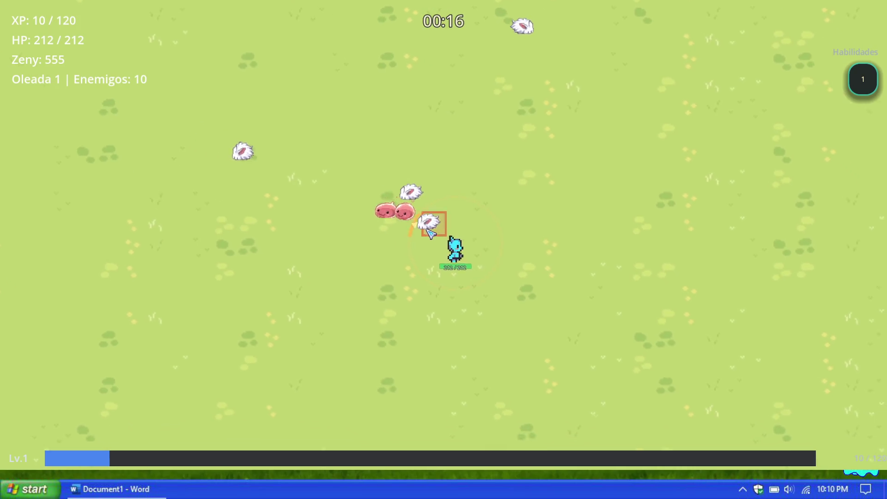
key(a)
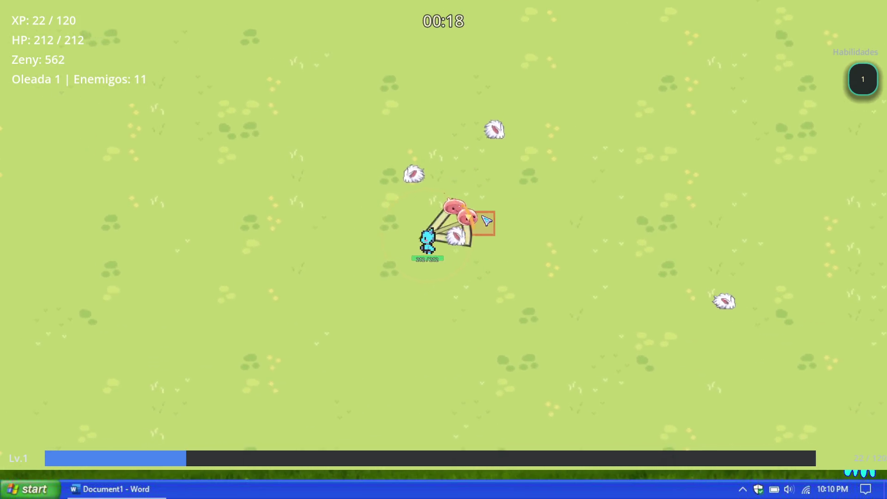
key(s+a)
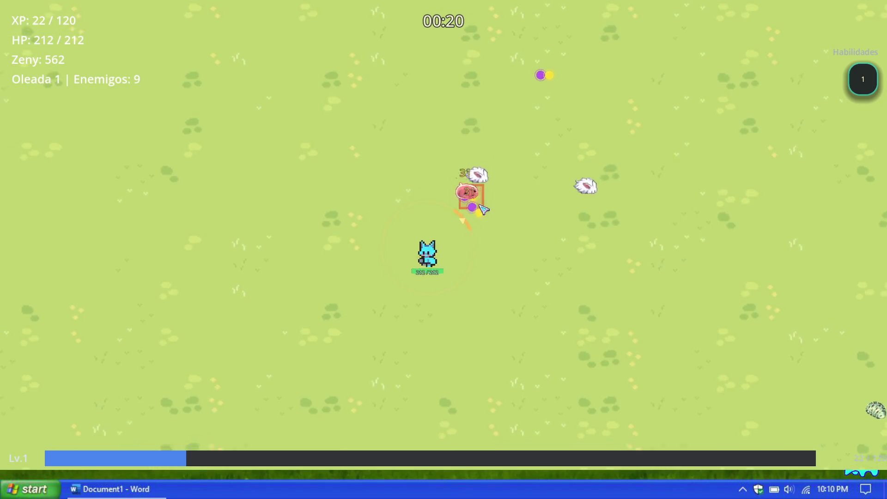
key(w)
key(d)
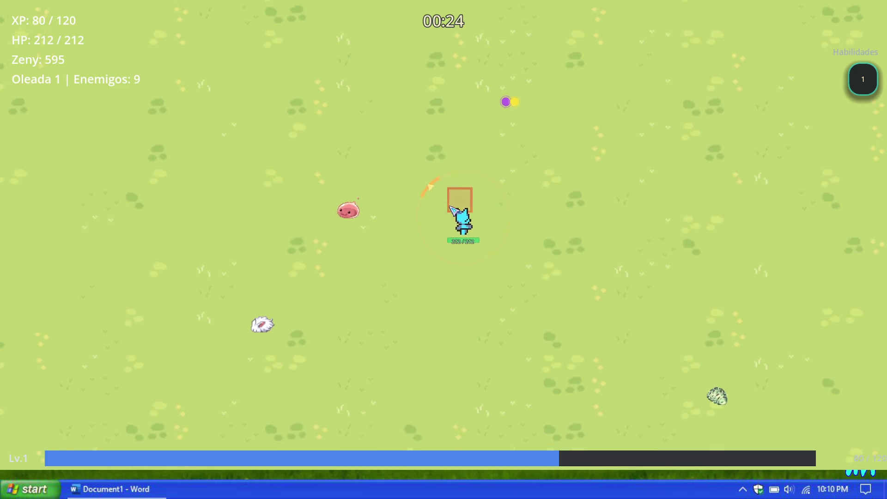
key(w+d)
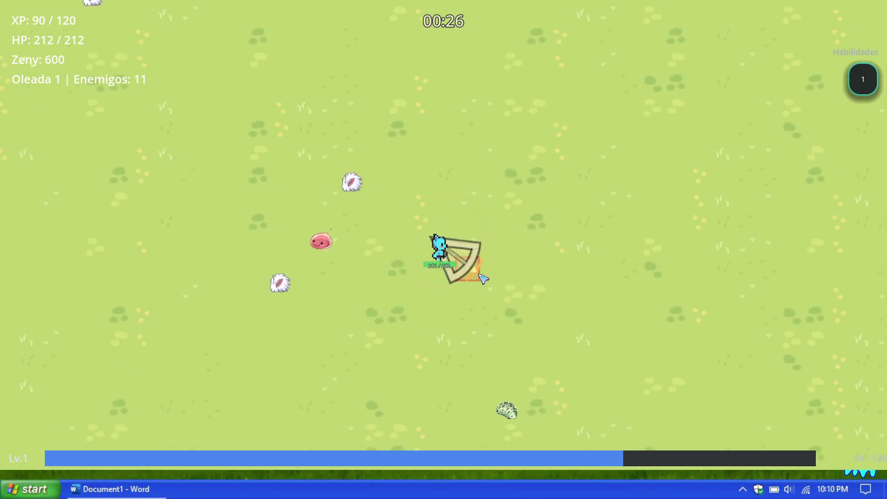
key(d+s)
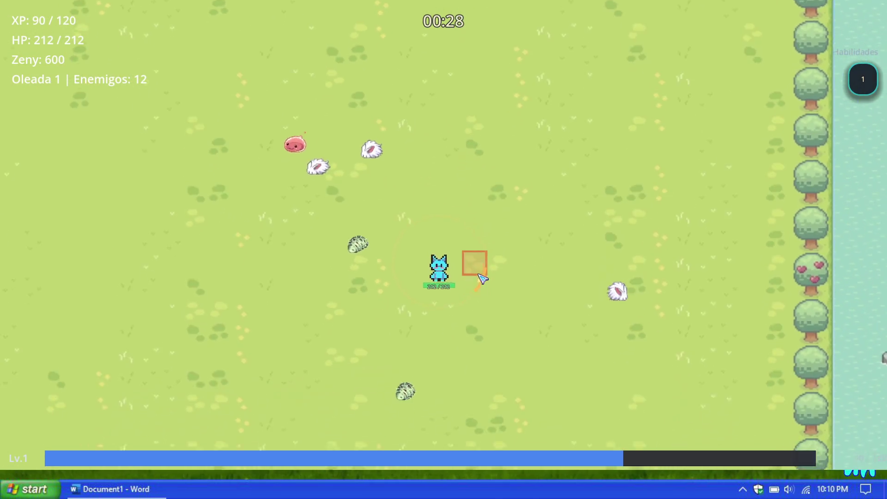
key(w+a)
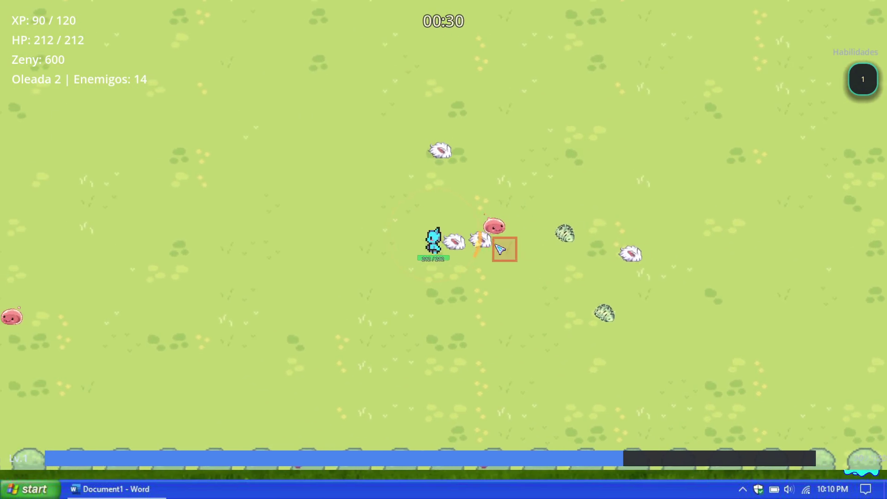
key(w+a)
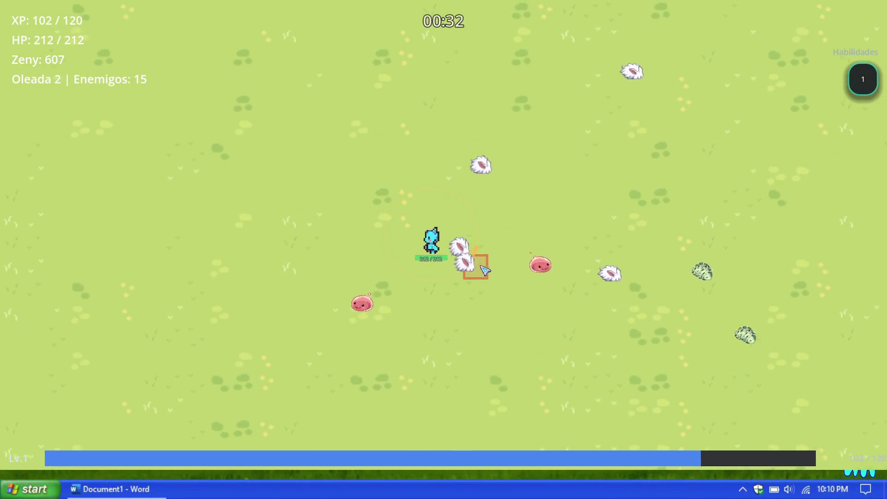
key(s)
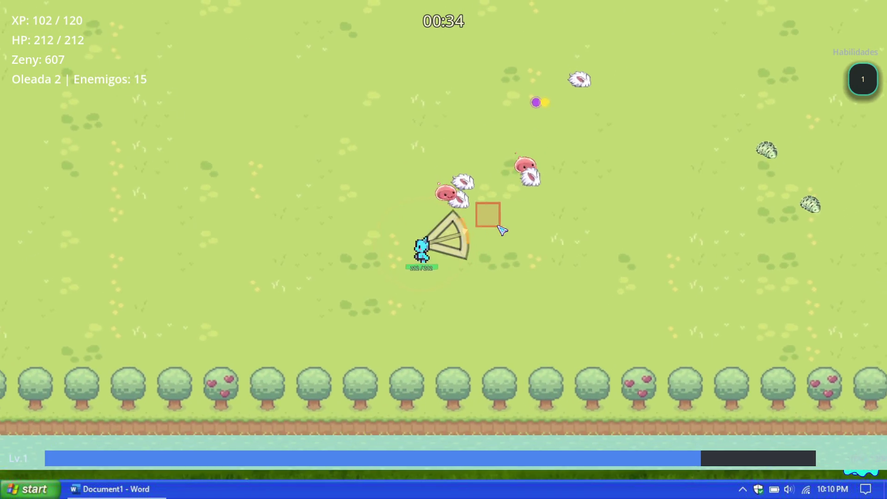
key(w+d)
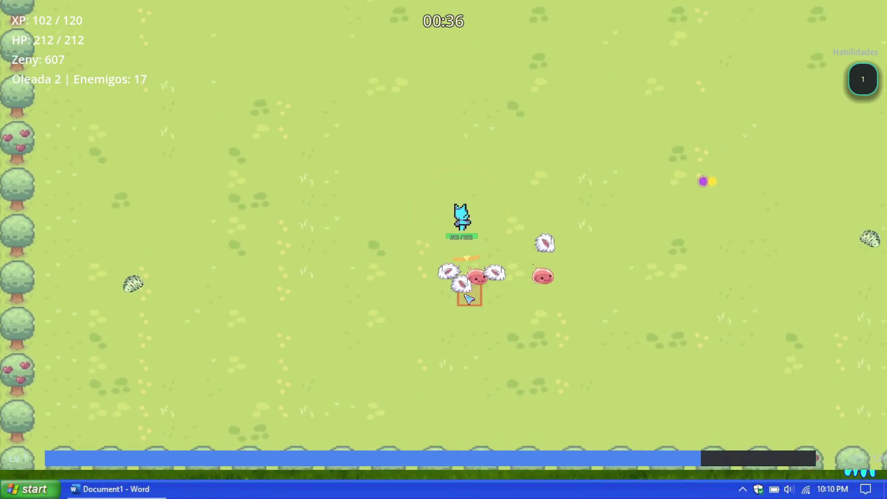
key(d)
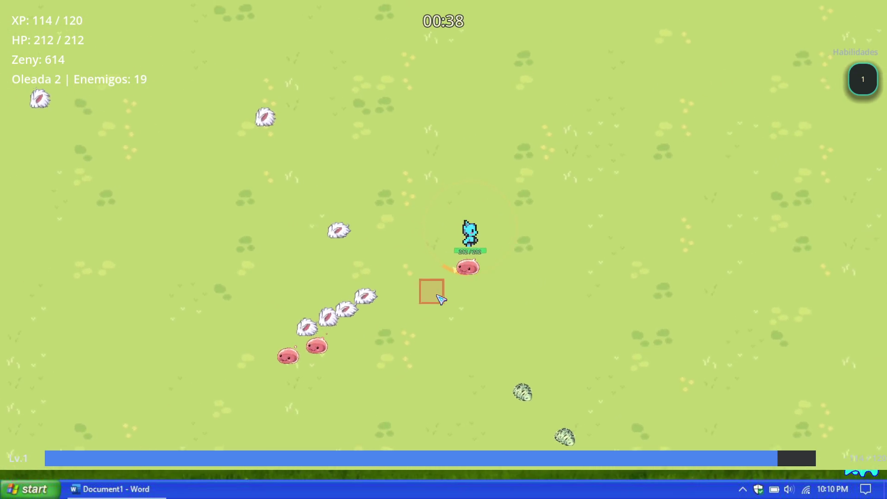
key(w)
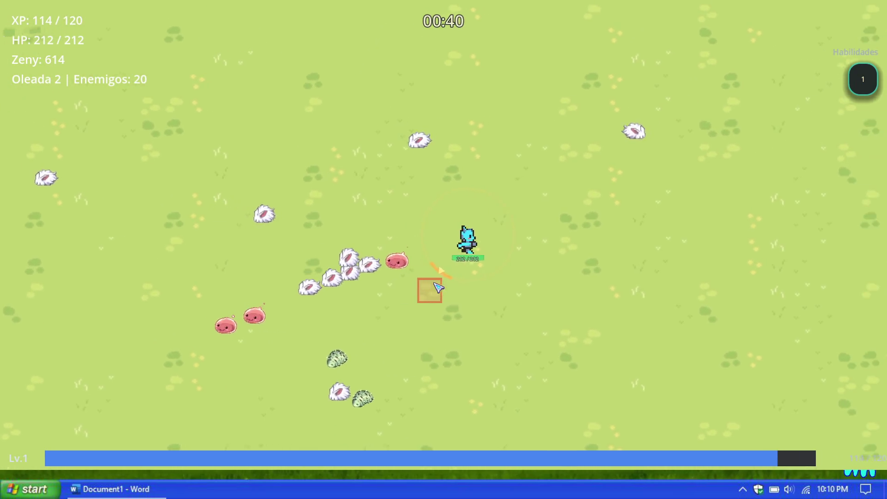
key(s)
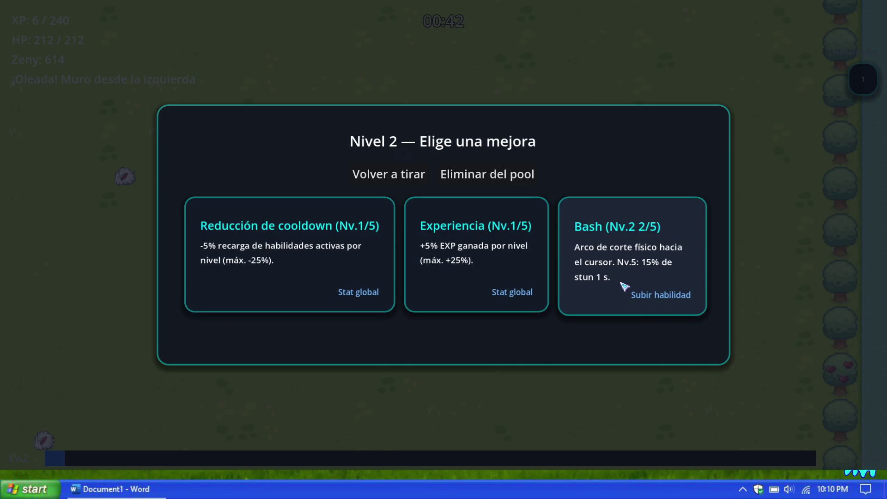
Take the Bash skill upgrade and keep moving through wave 2
click(626, 287)
key(d)
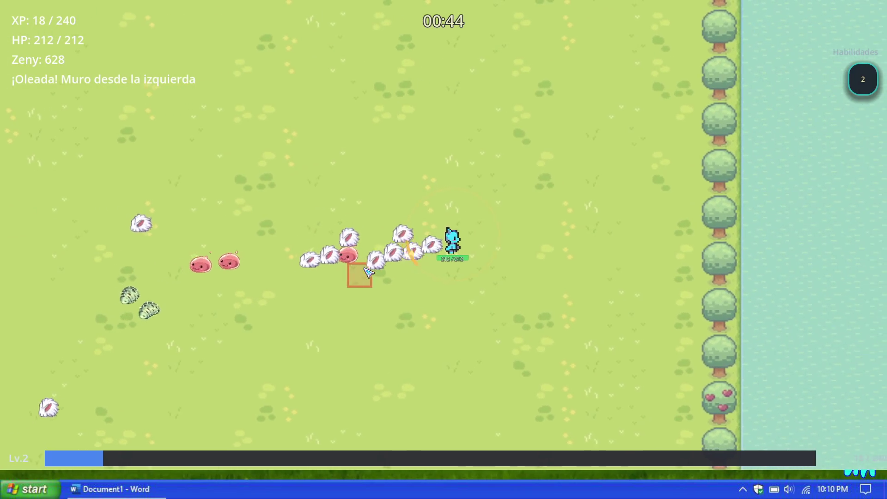
key(d)
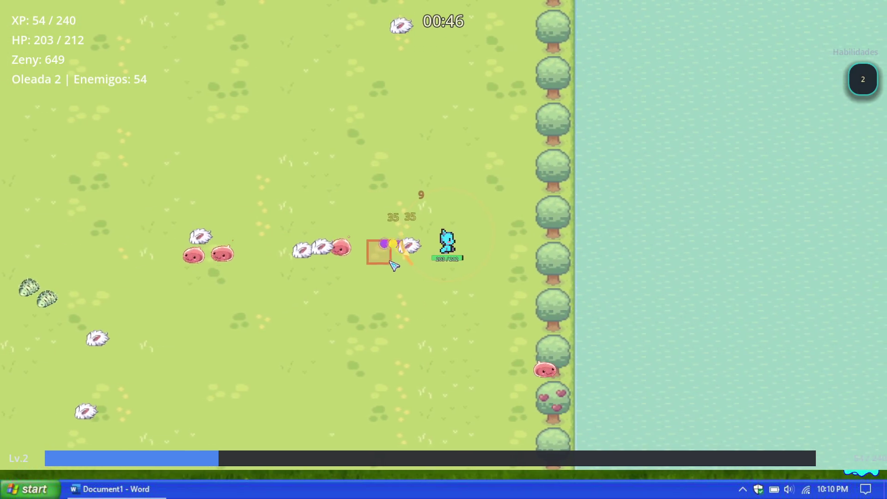
key(s)
key(a)
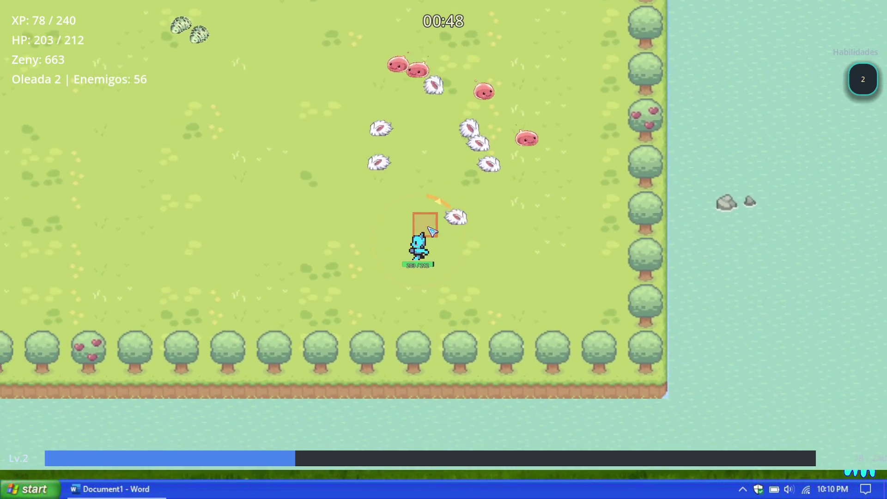
key(d)
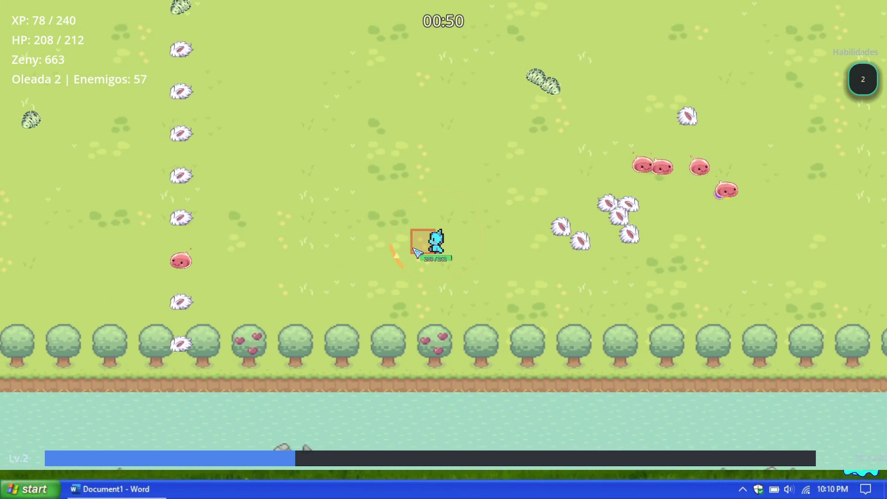
key(s)
key(w)
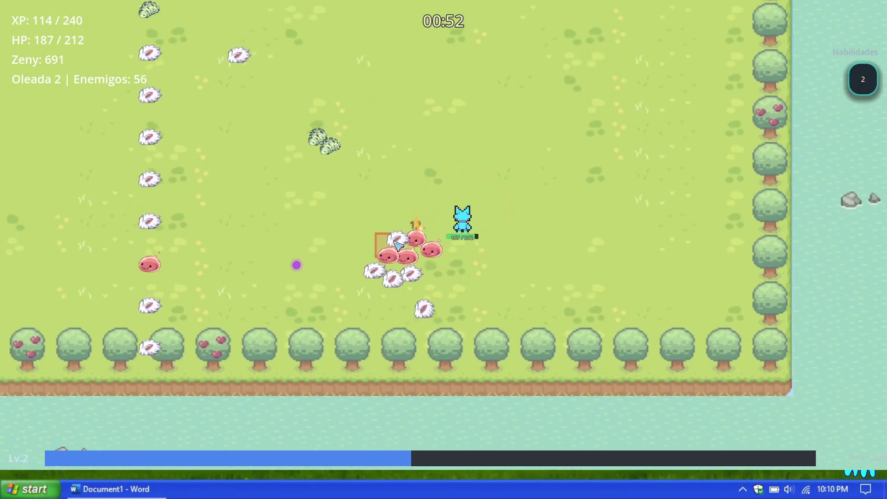
Pause, abandon the run and quit the game to the desktop
key(Escape)
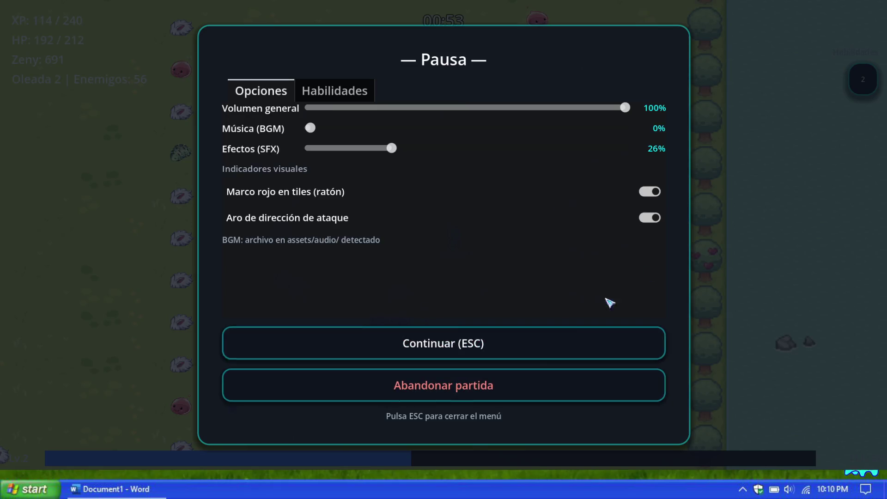
click(481, 394)
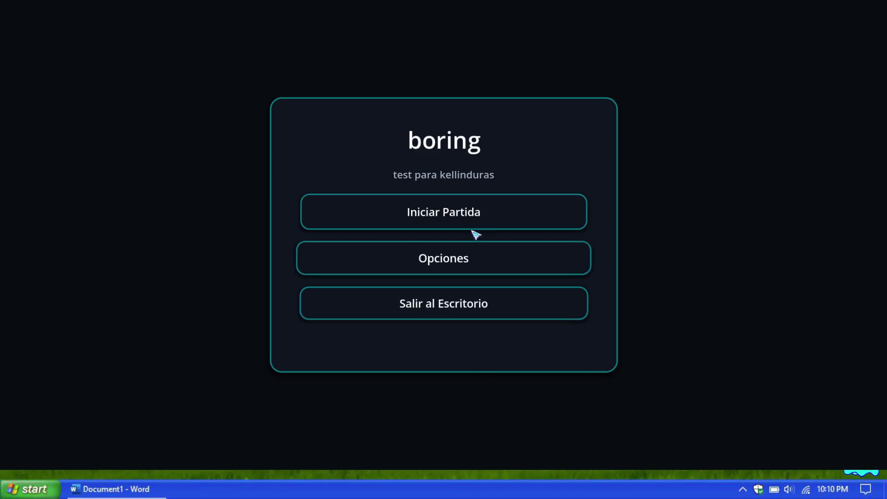
click(468, 319)
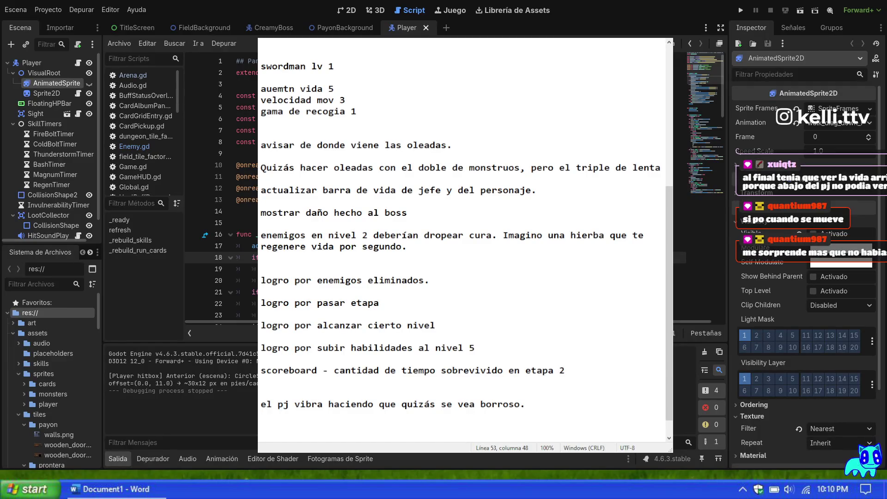
Scroll through the feedback notes and select the note about warning where waves come from
key(Down)
key(Down)
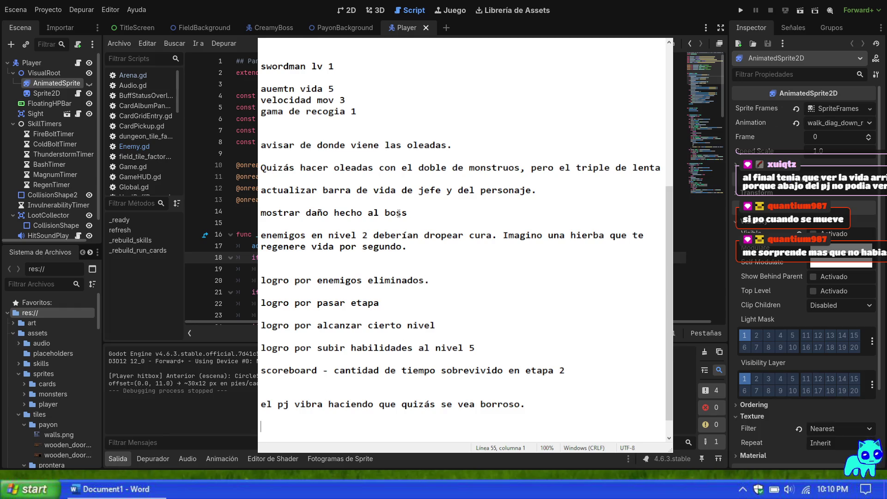
scroll(435, 200, up, 1)
scroll(436, 200, down, 2)
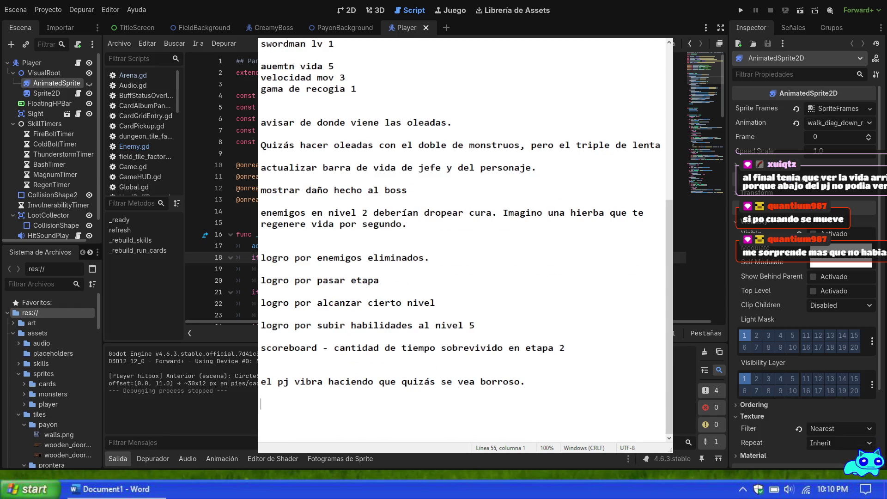
triple_click(467, 123)
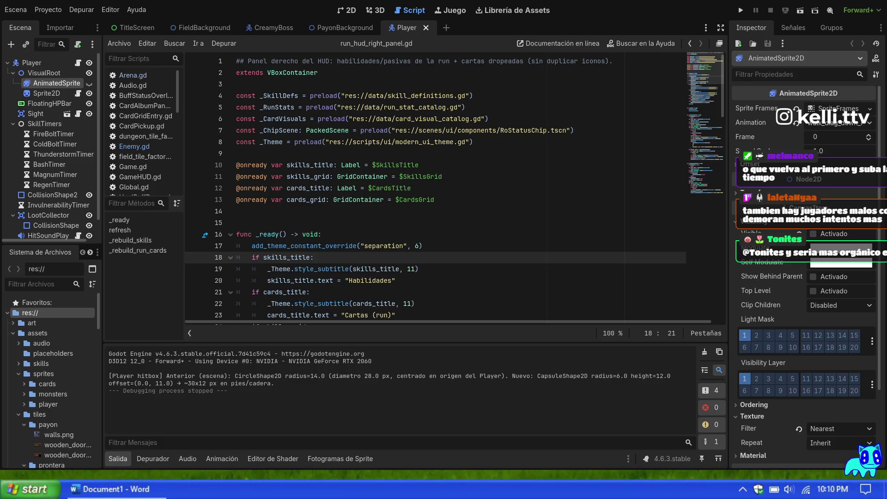
Append the note 'El boss se puede invocar interactuando con una estatua.' at the end
key(ctrl+End)
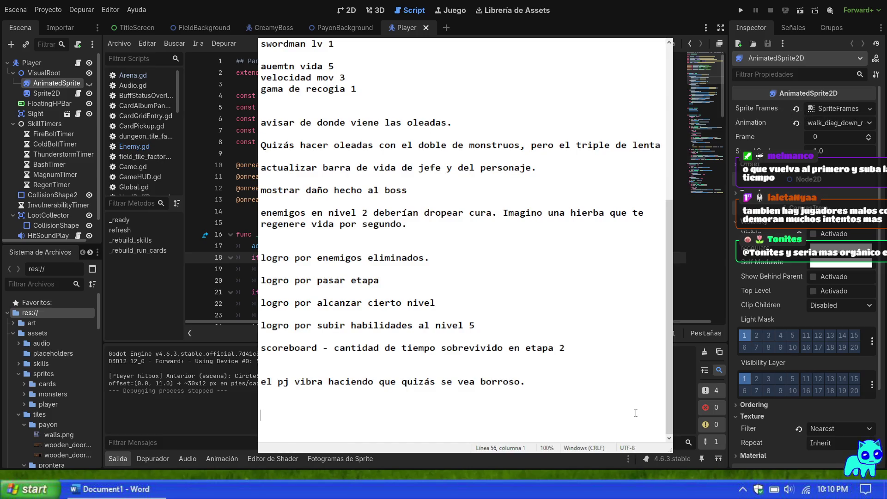
text(El boss se puede )
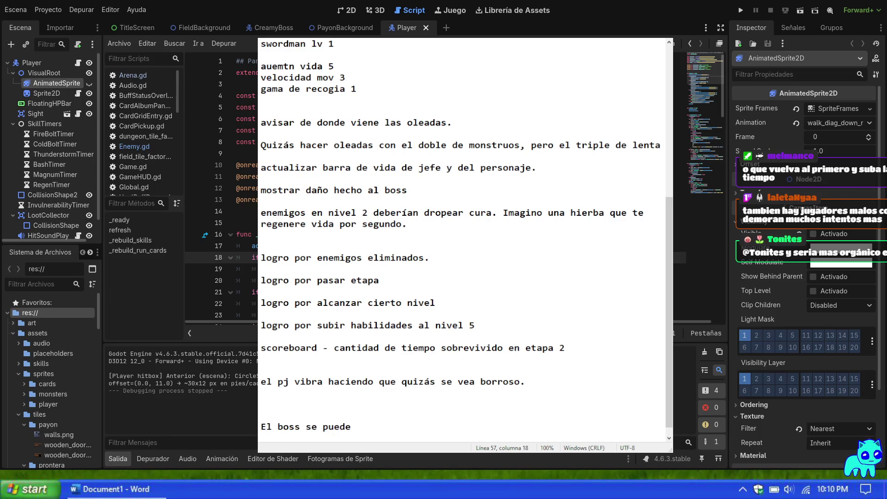
text(invocar con un)
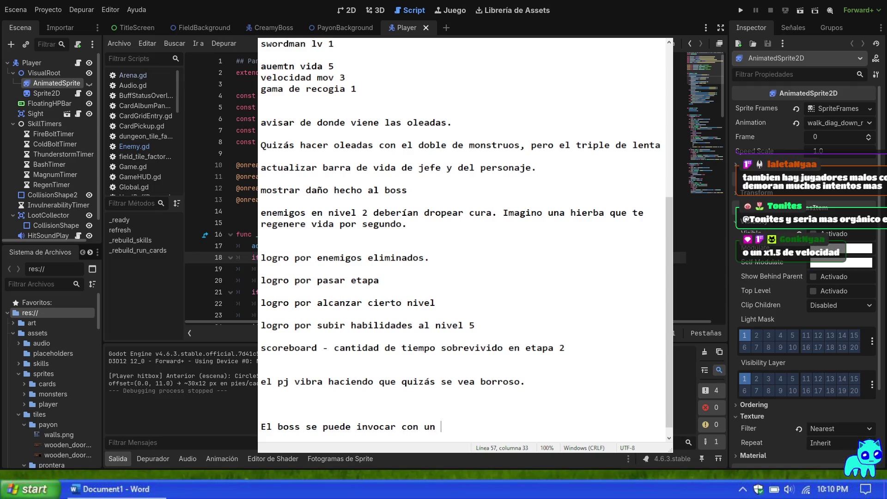
key(BackSpace)
key(BackSpace)
key(BackSpace)
text(interactuando con una e)
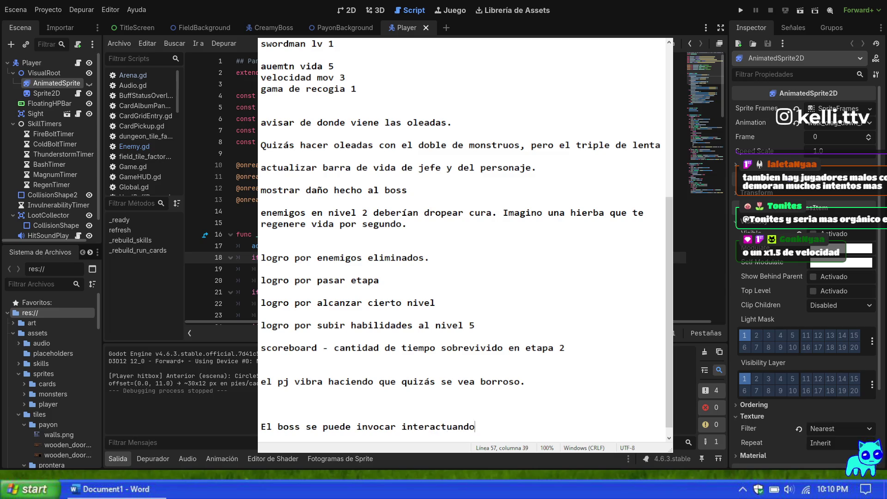
text(statua.)
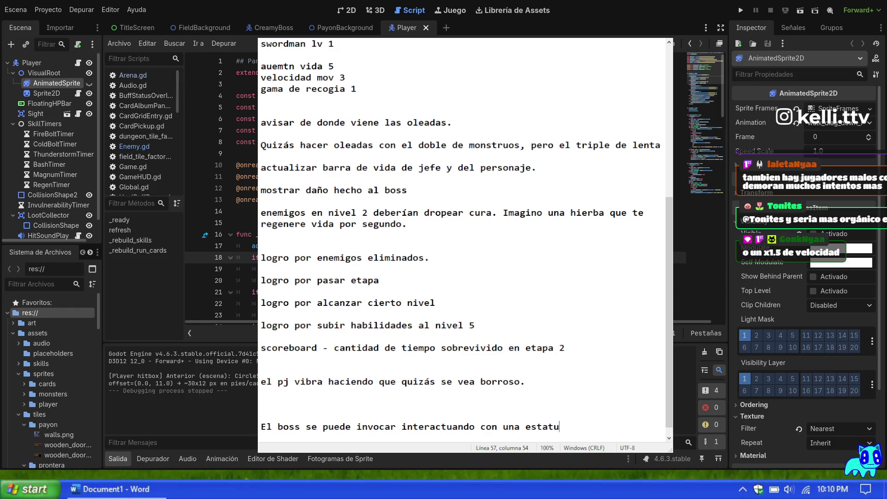
Add 'Si al minuto 9, el jugador no lo ha invocado, se invoca solo.' and return to Godot
key(Return)
text(Si al minuto 9, el jugador no )
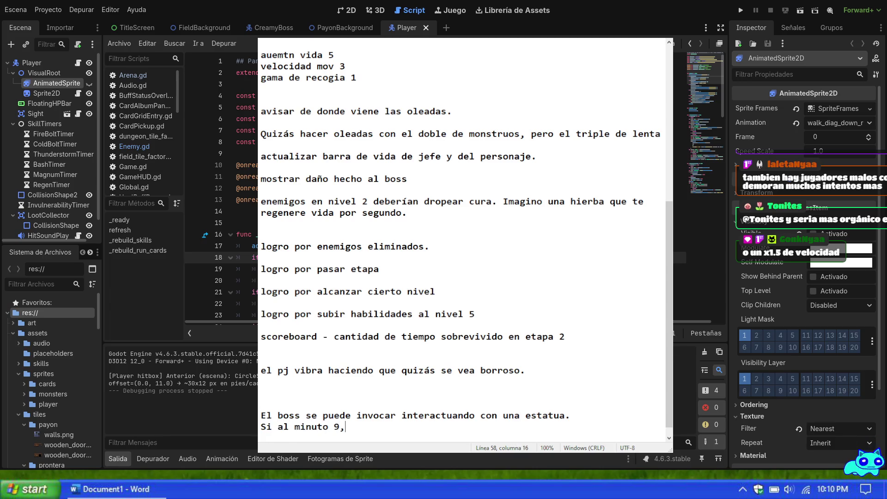
text(lo ha )
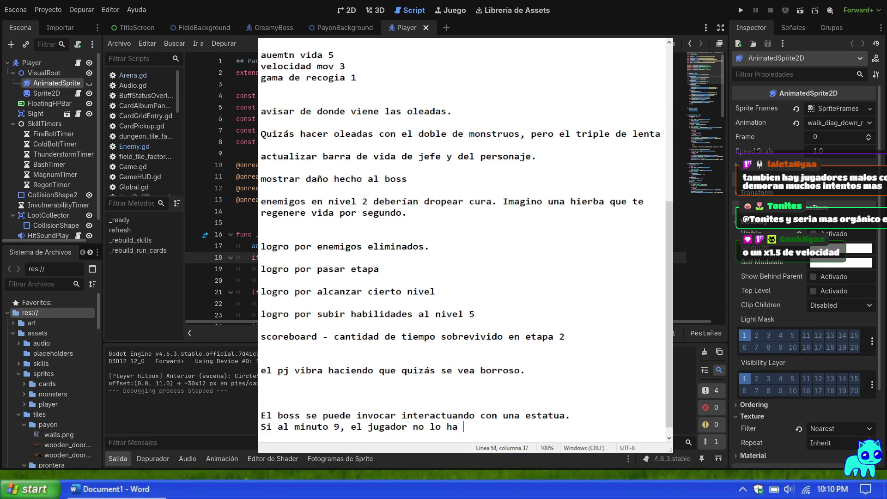
text(invocado, se invoca solo.)
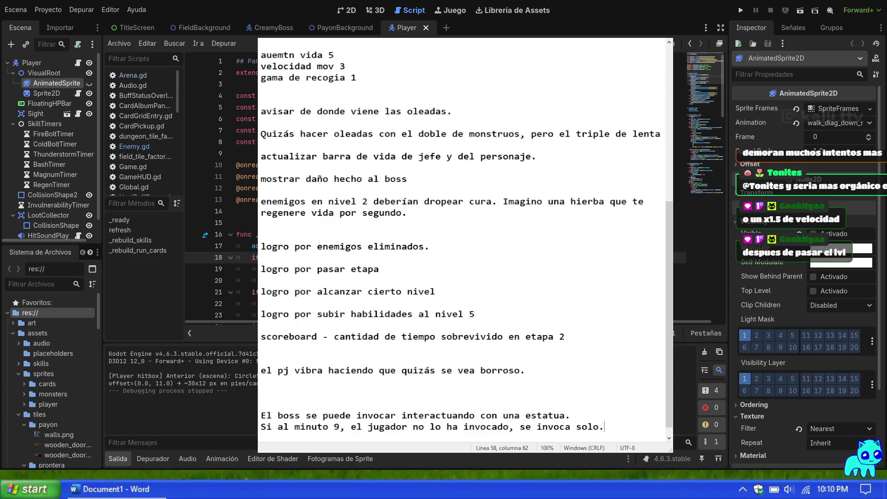
key(alt+Tab)
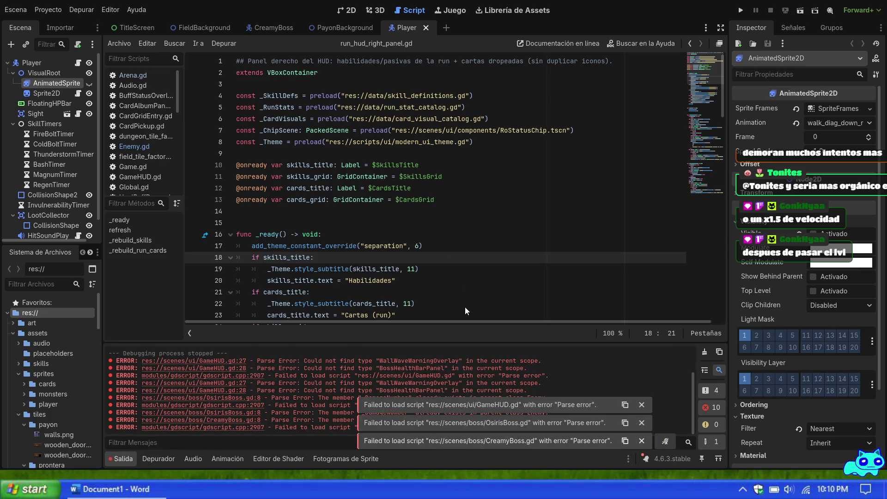
Dismiss the three 'Failed to load script' notices and run the project with F5
click(467, 281)
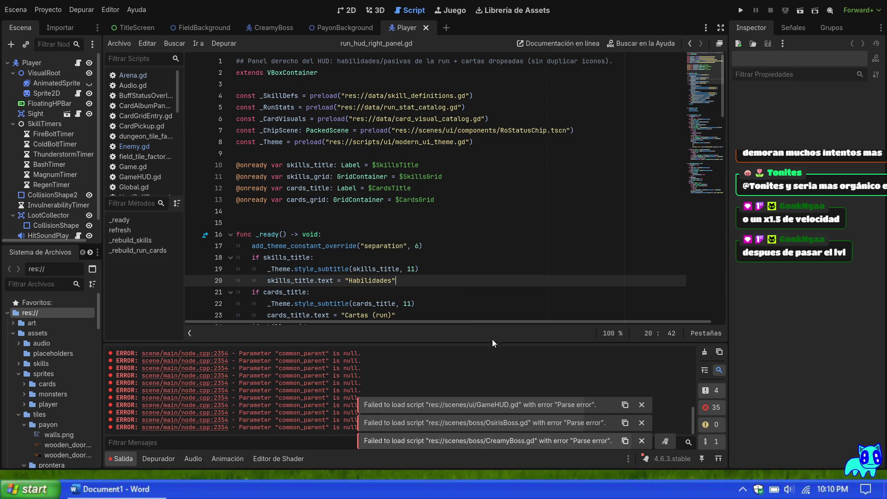
click(641, 405)
click(641, 423)
click(641, 441)
click(390, 188)
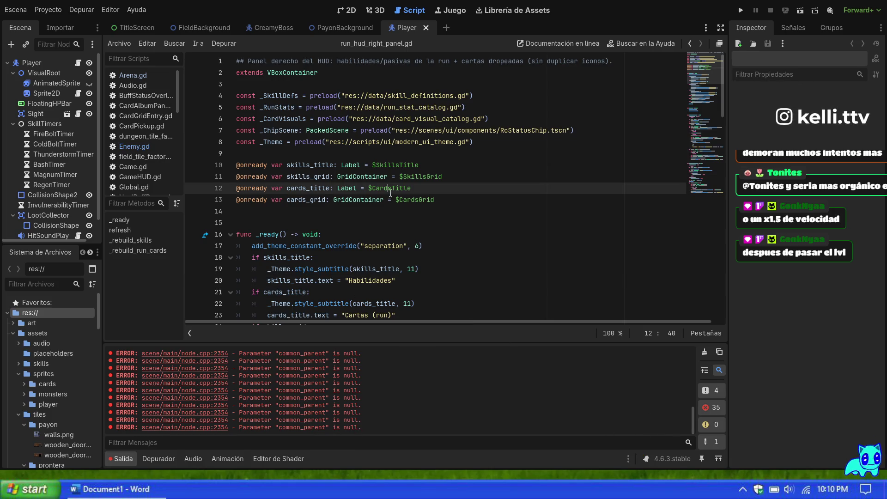
click(405, 225)
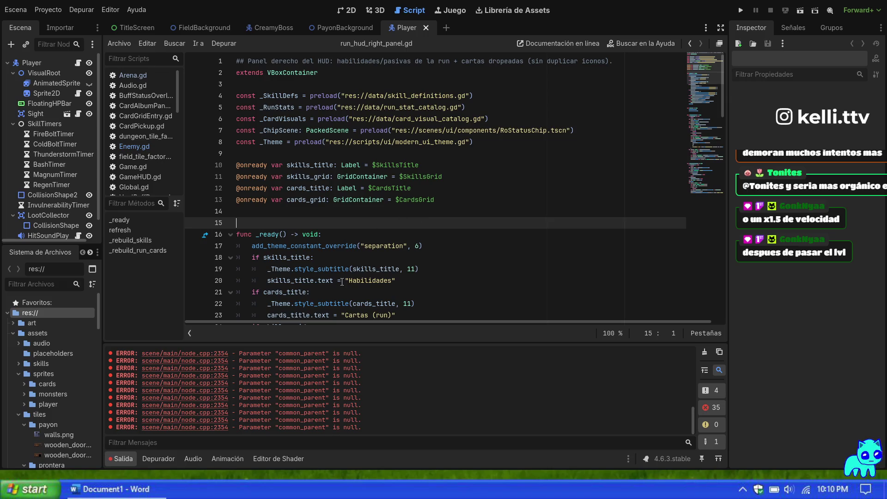
key(F5)
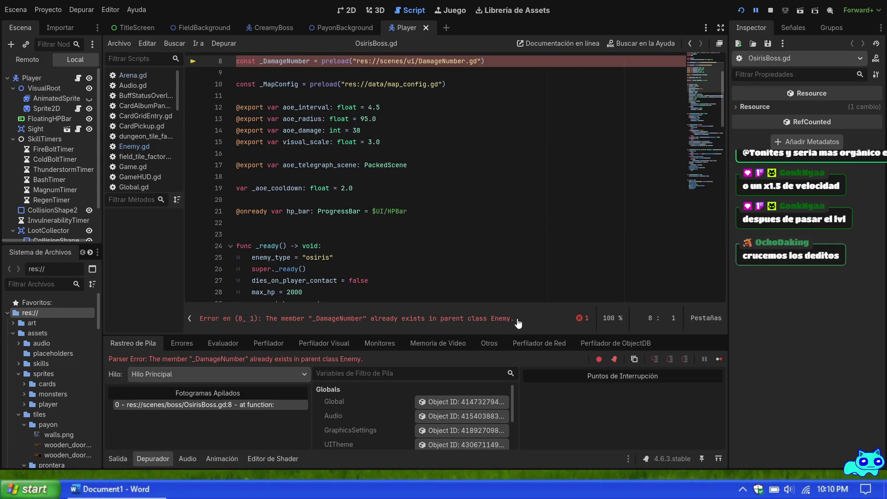
Jump to OsirisBoss.gd line 8 and select the const _DamageNumber preload line
click(519, 323)
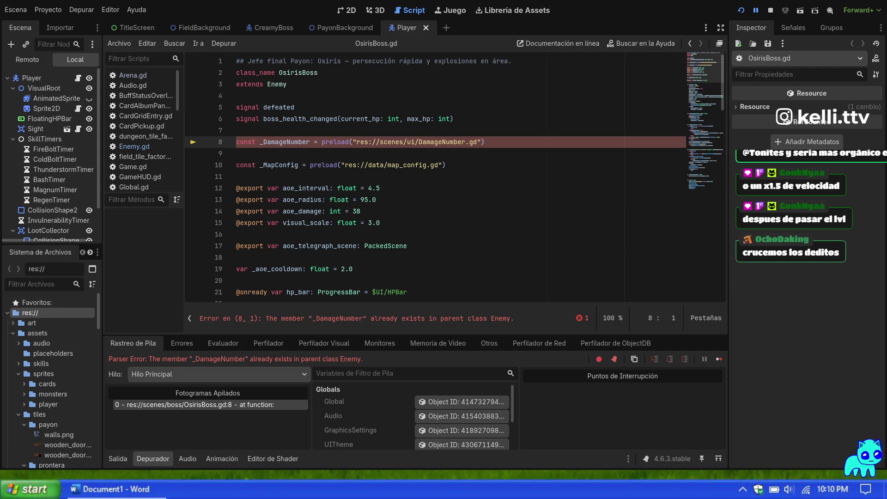
triple_click(360, 142)
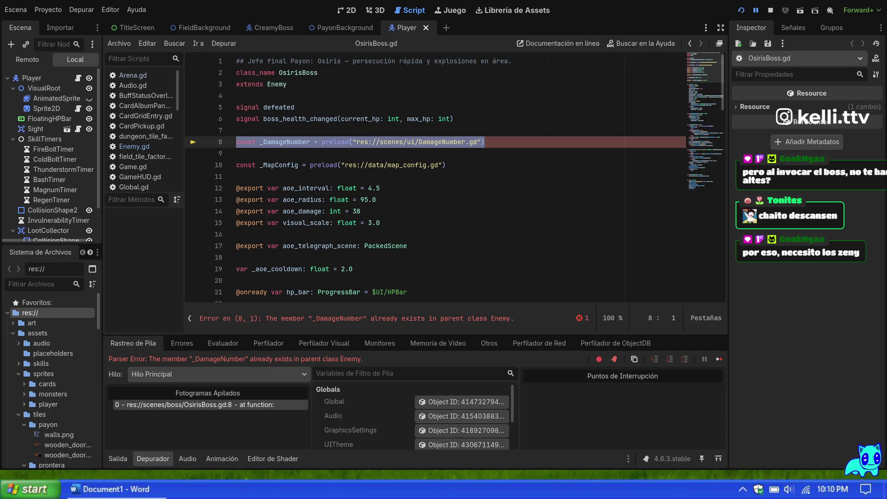
Remove the duplicate _DamageNumber preload from OsirisBoss.gd and show the Salida output log
click(440, 254)
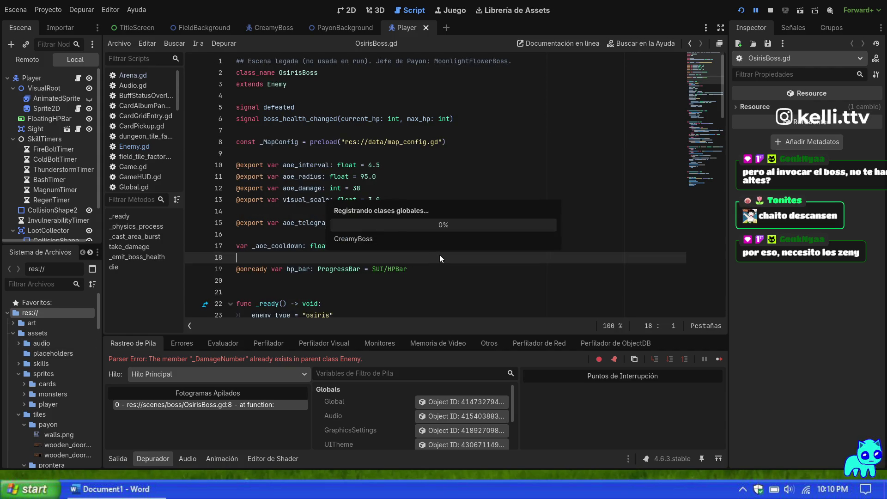
key(F5)
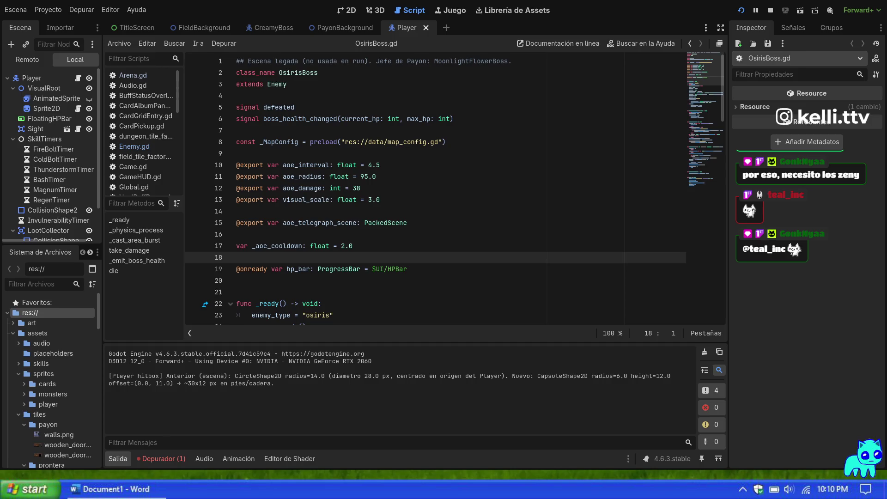
Stop the game with F8, rerun the project, and confirm Salida reports 0 errors
key(F8)
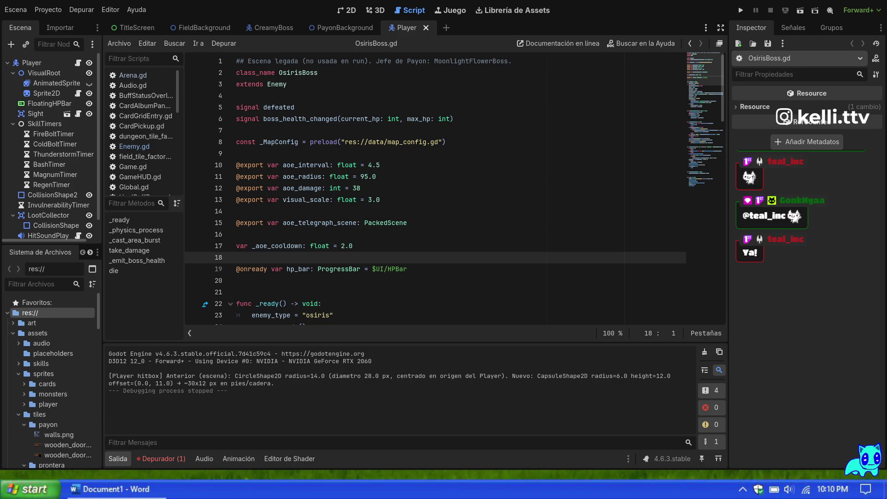
click(414, 272)
key(F5)
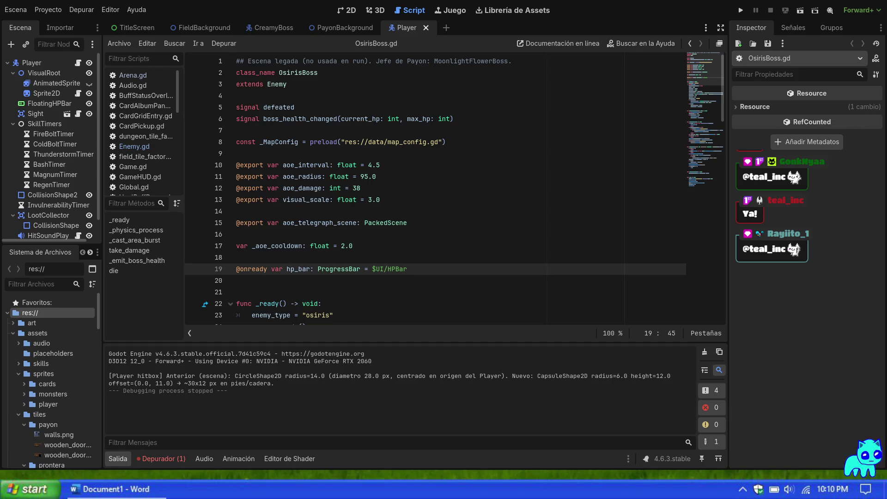
click(478, 222)
click(485, 233)
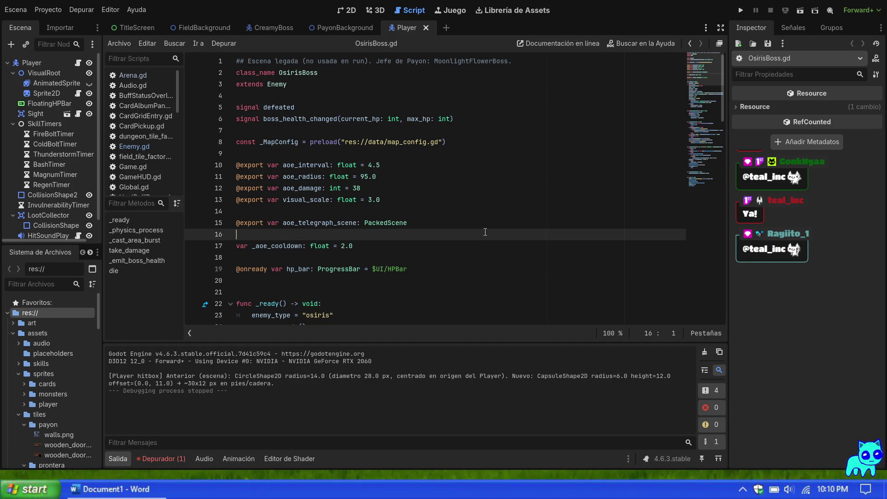
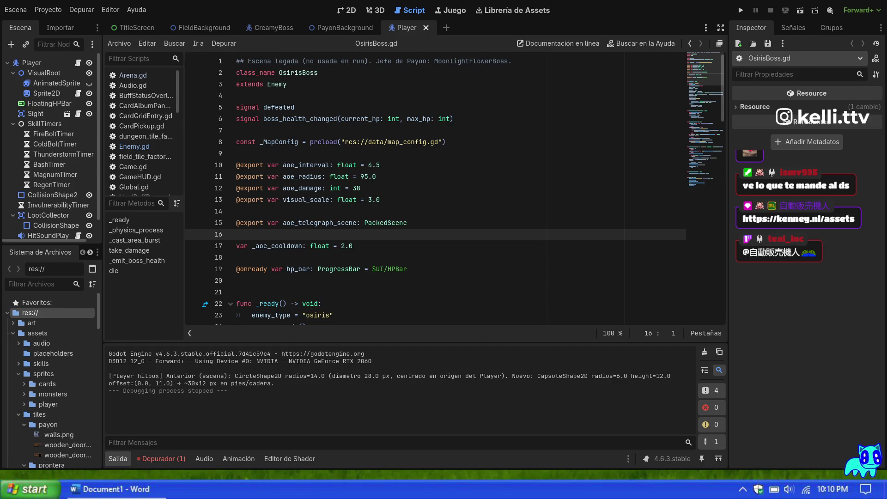
Scroll the Kenney assets listing down to packs like Modular Dungeon Kit and Mini Dungeon
scroll(444, 249, down, 2)
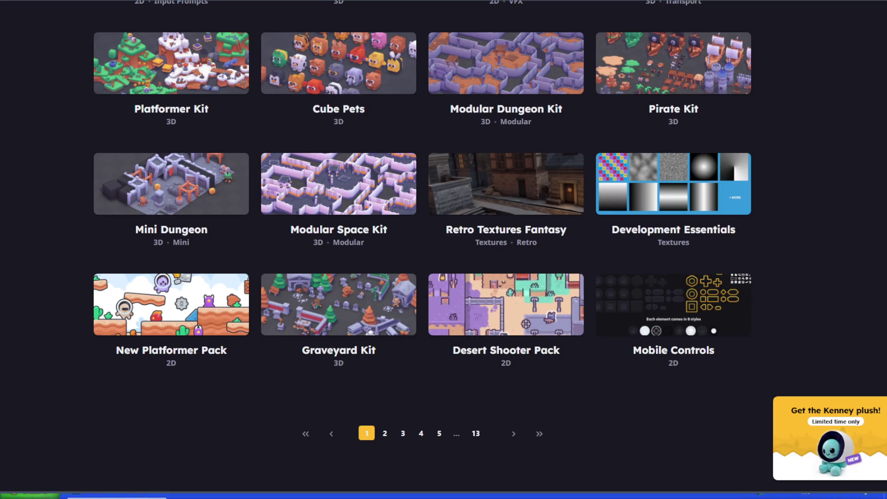
Scroll up and back down through the Kenney asset listing to browse the 2D packs
scroll(506, 350, up, 1)
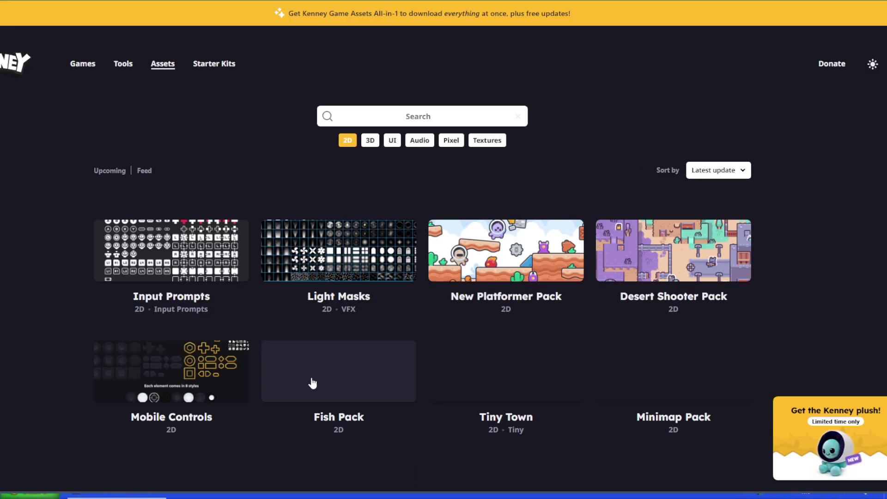
scroll(409, 341, down, 2)
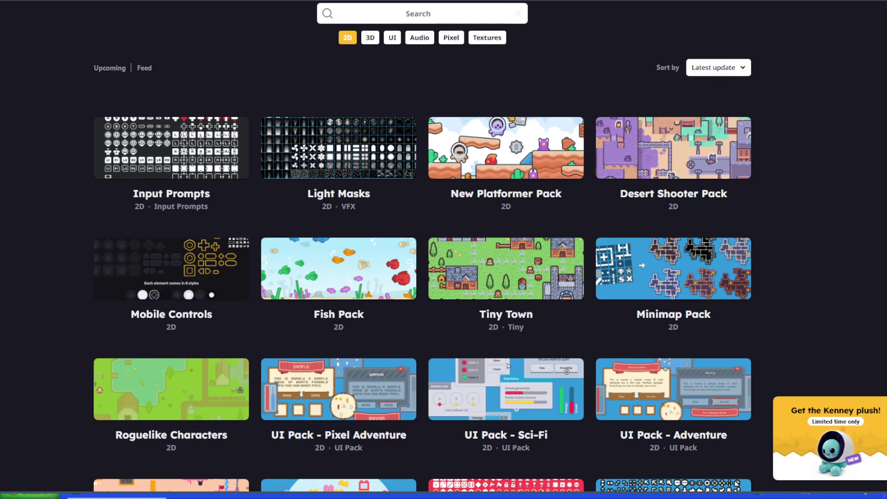
key(alt+Tab)
scroll(170, 335, down, 2)
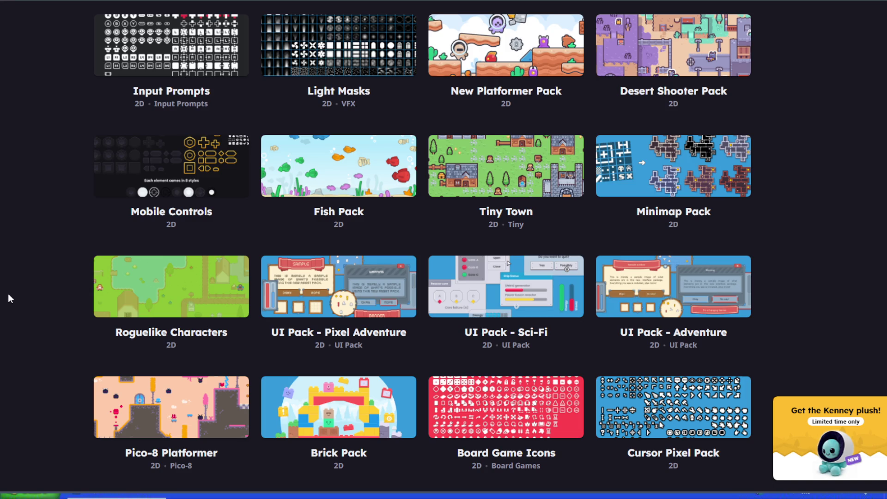
scroll(7, 293, down, 2)
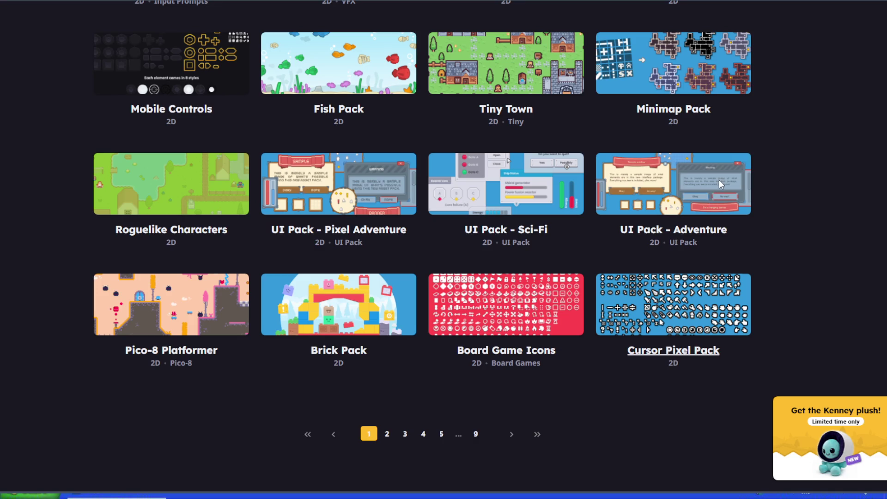
click(517, 276)
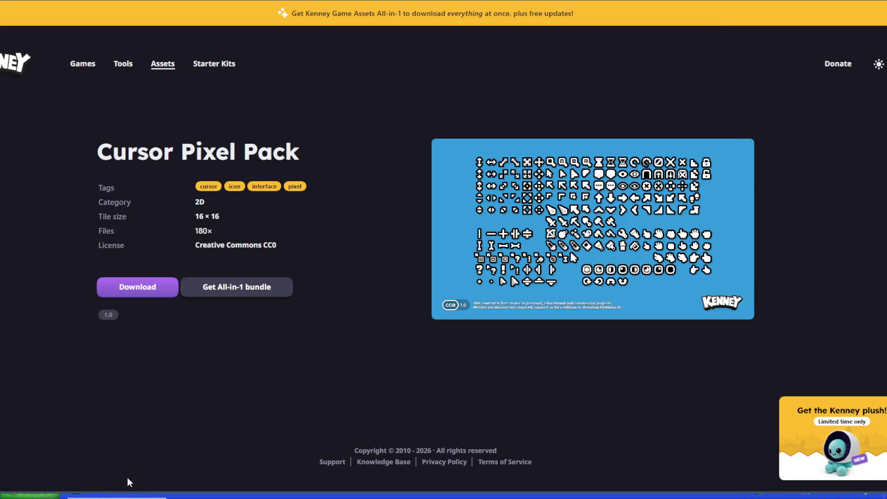
Add the note 'request a github para ver si es la última versión' below the last to-do
key(alt+Tab)
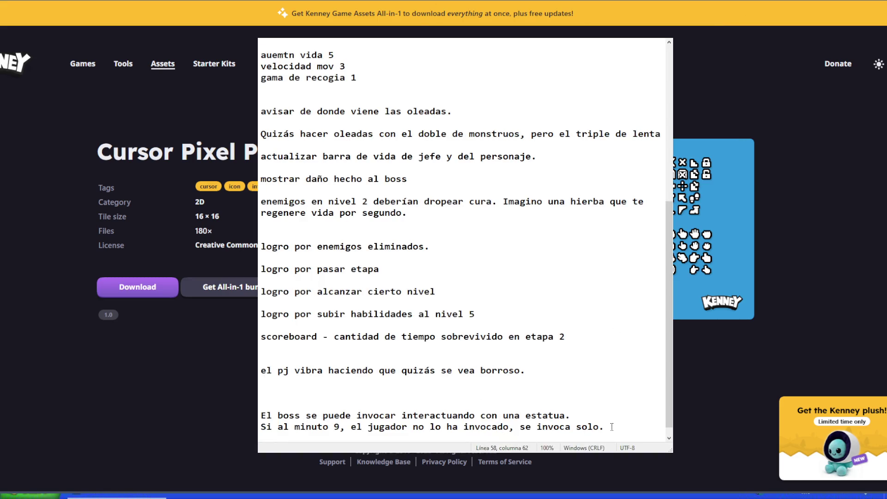
key(Return)
key(Return)
key(Return)
text(req)
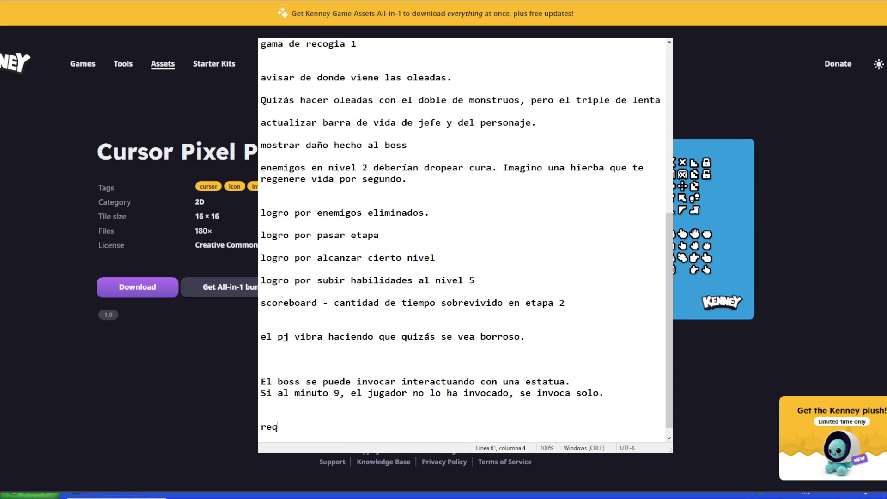
text(uest a git)
text(hub para ver s)
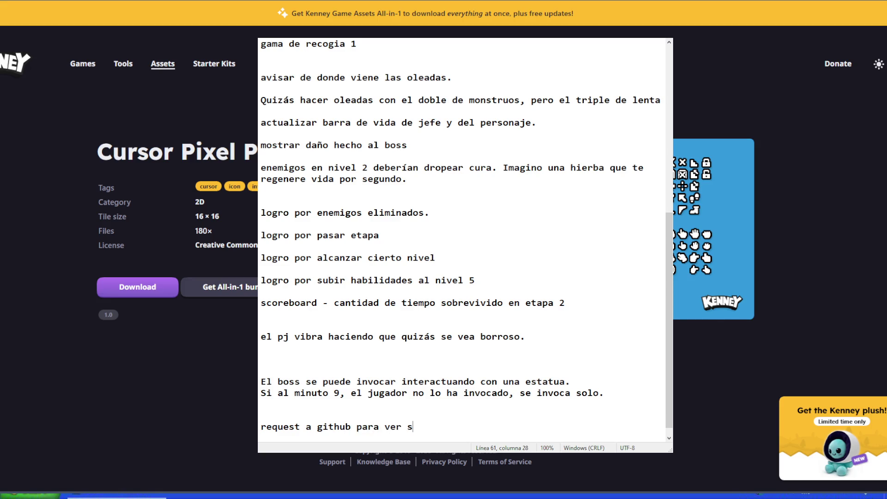
text(i es la última versión)
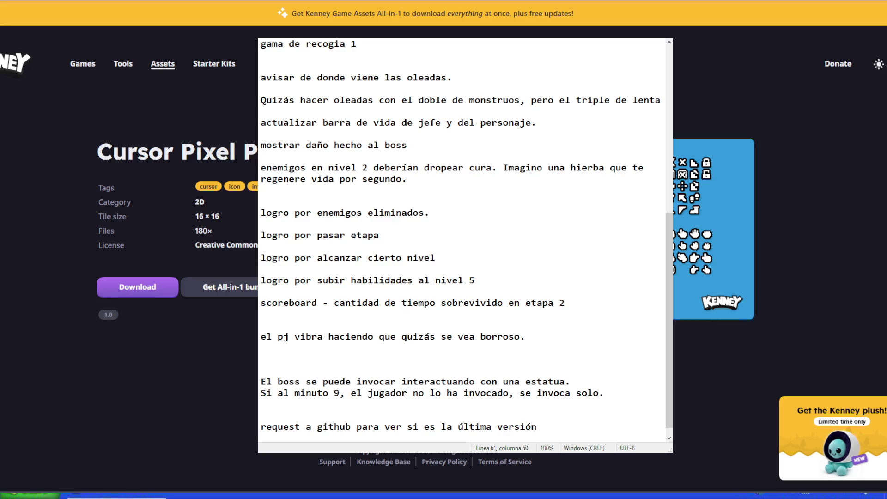
Space out the GitHub note and paste the boring.zip latest-release download link beneath it
click(462, 415)
key(Return)
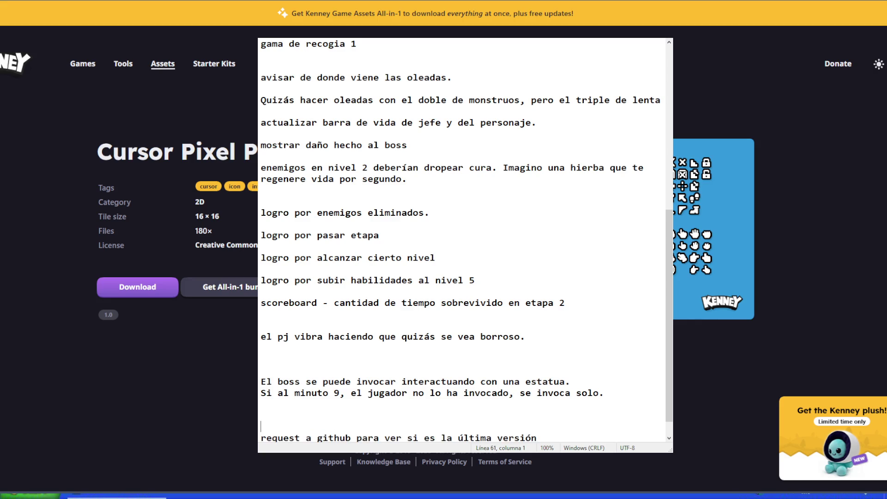
key(Down)
click(571, 415)
key(Return)
key(ctrl+v)
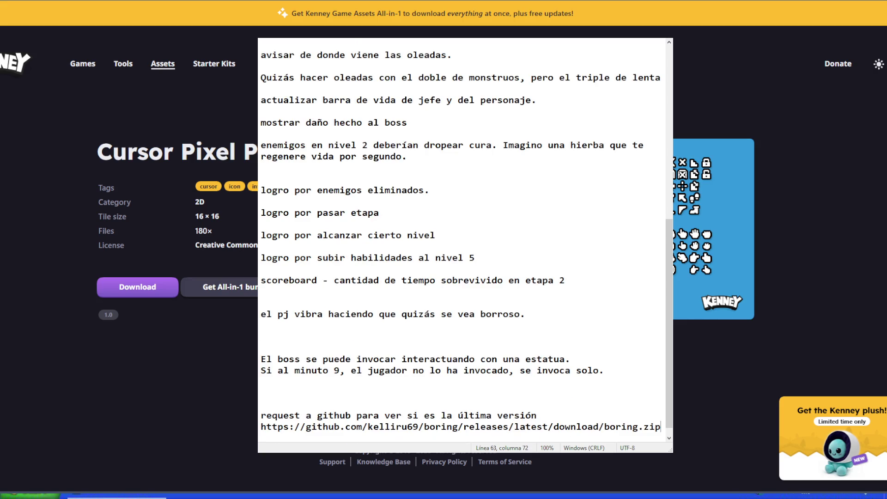
key(Return)
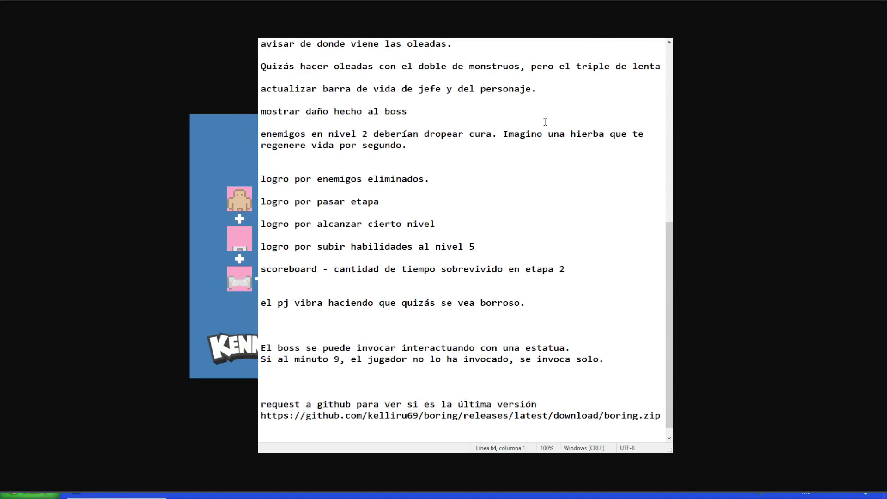
Review the to-do notes, then close the browser's enlarged spritesheet preview
scroll(579, 337, up, 5)
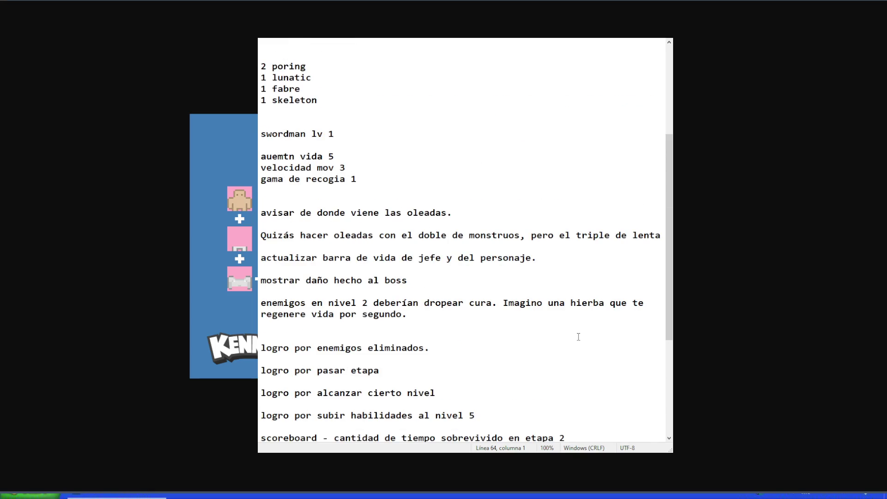
scroll(579, 337, down, 5)
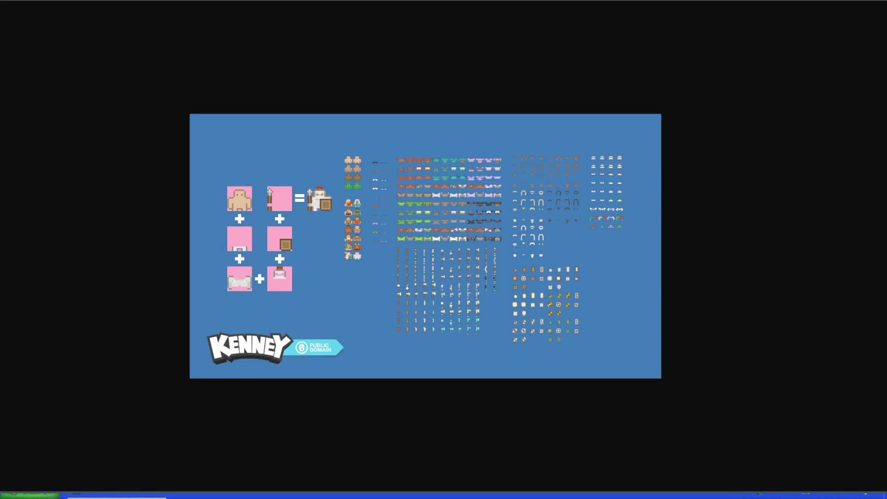
click(575, 123)
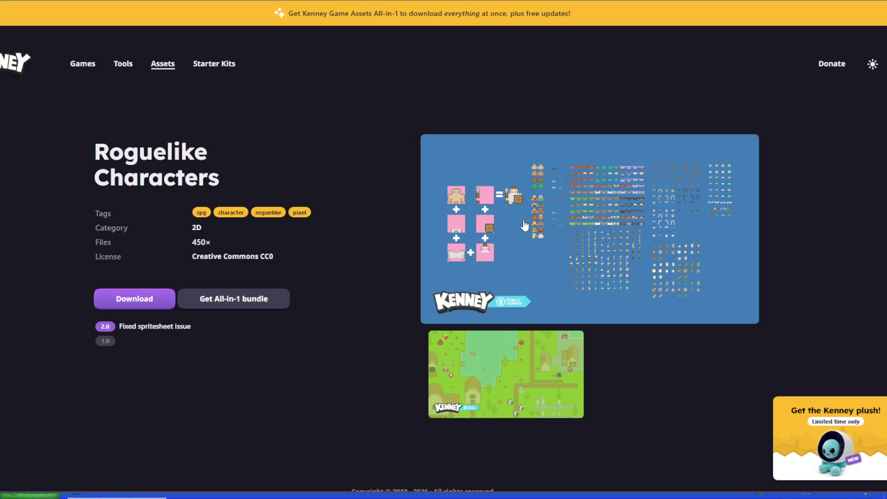
key(alt+Left)
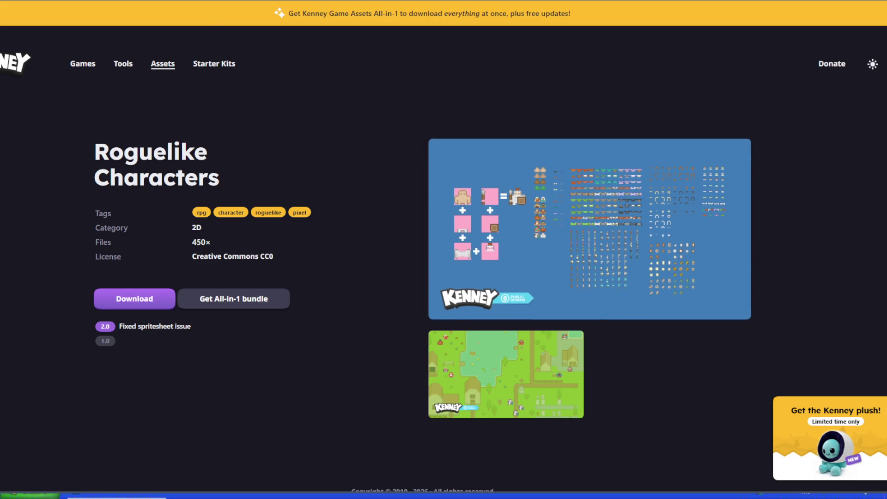
scroll(462, 238, up, 2)
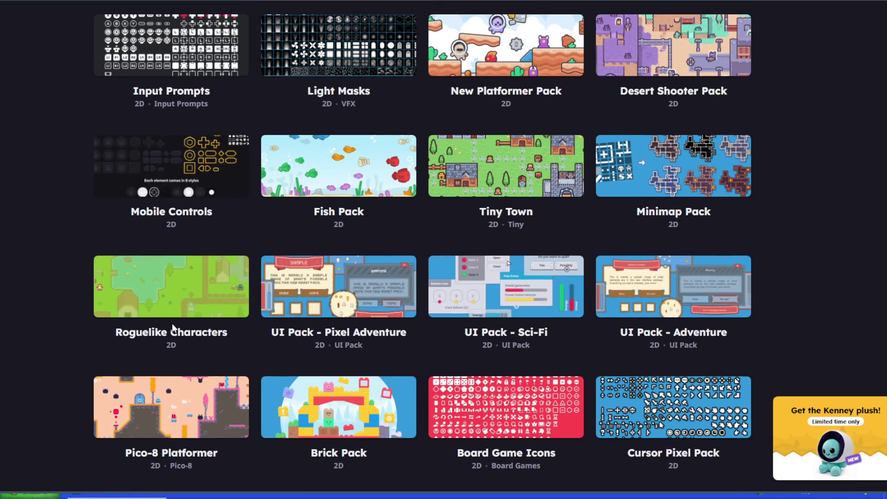
click(217, 300)
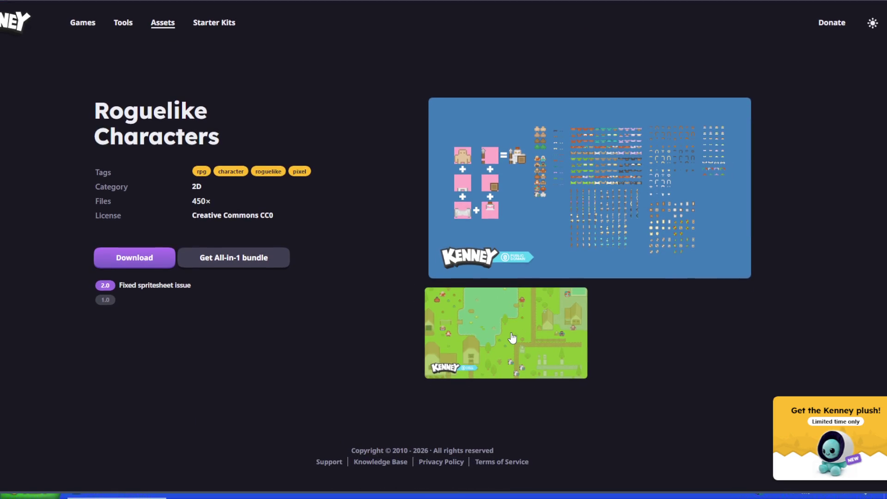
click(512, 338)
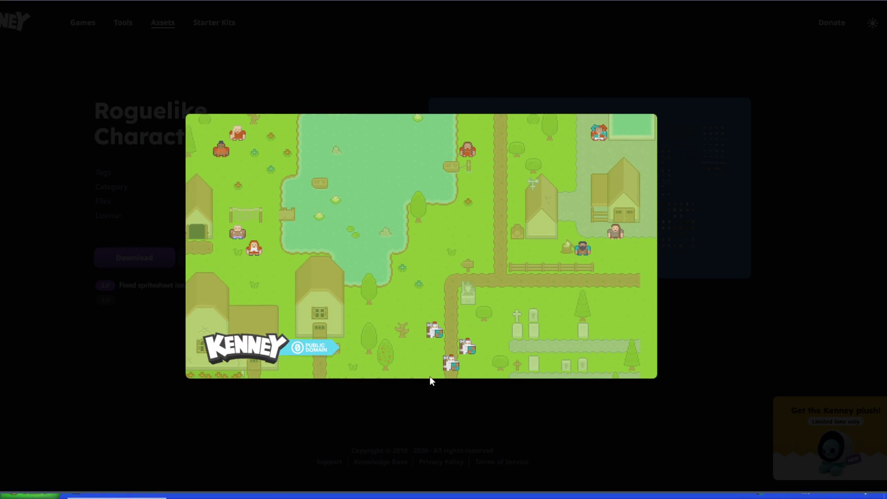
click(487, 236)
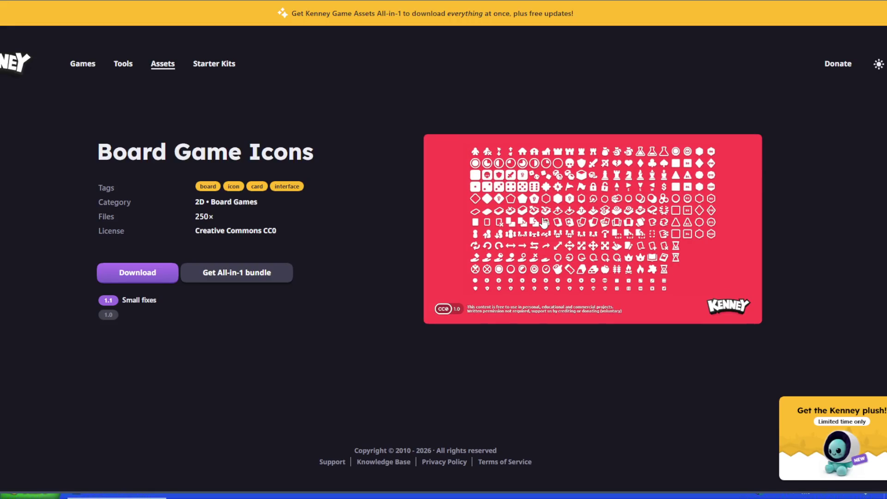
click(542, 217)
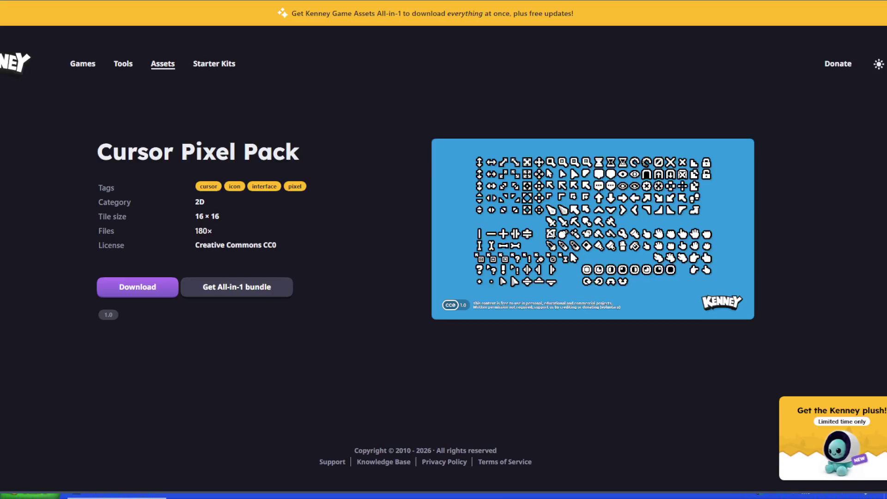
Enlarge the Cursor Pixel Pack preview image showing all pointer and hand icons
click(590, 236)
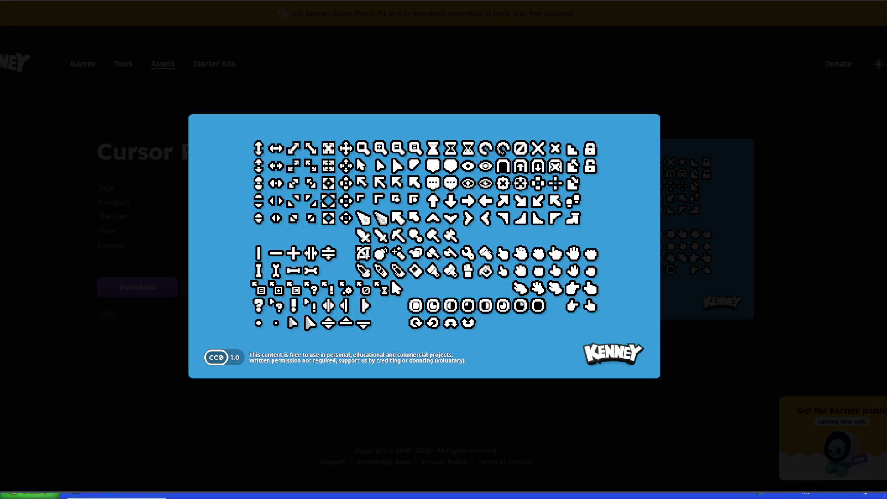
key(alt+Tab)
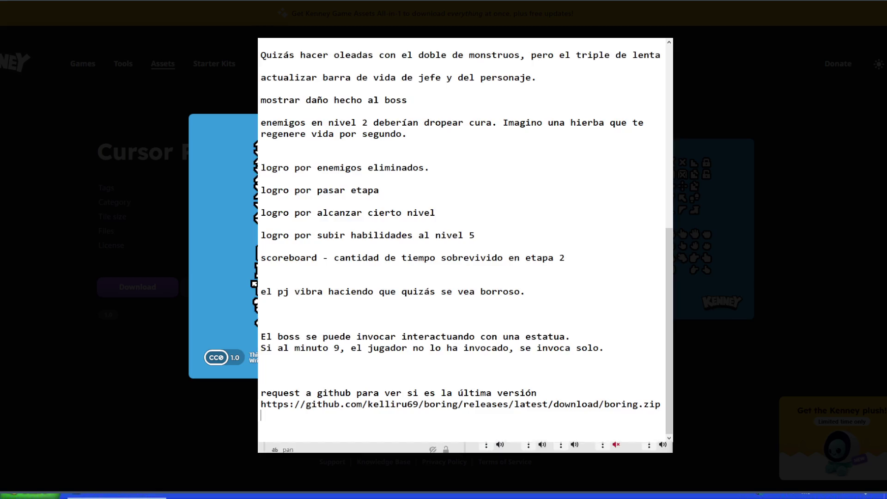
Under the minute-9 boss note, add a to-do that from a certain minute everything scales per minute (como megabonk)
click(509, 359)
key(Return)
key(Return)
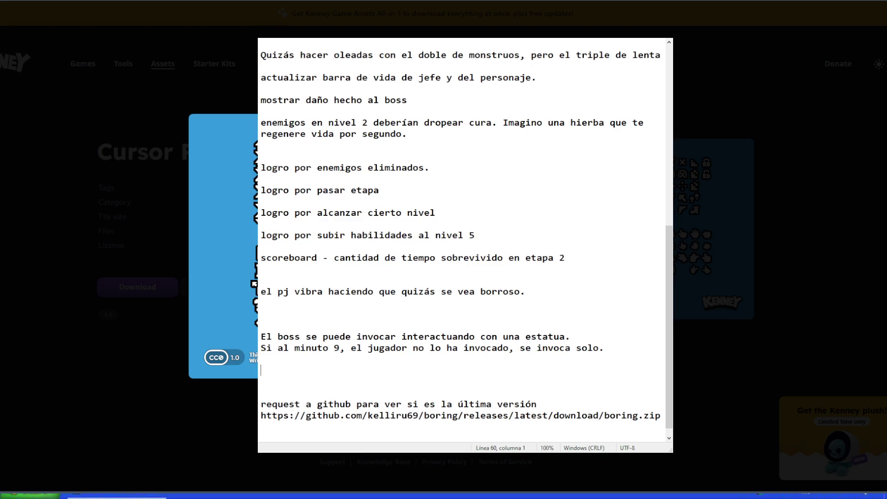
text(A partir de cierto minuto, )
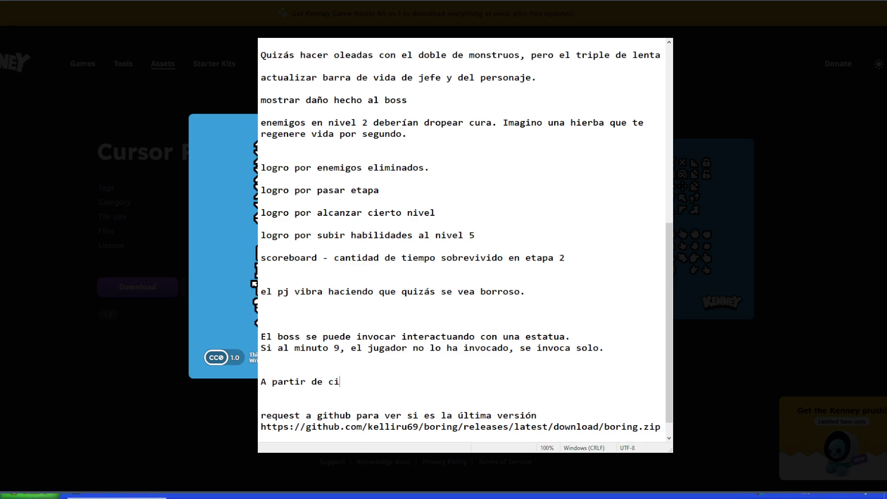
text(el )
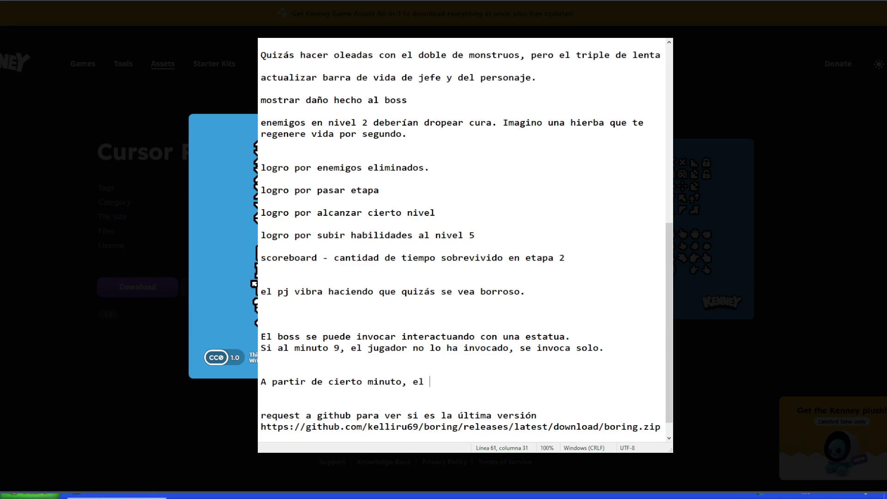
text(boss de)
key(BackSpace)
key(BackSpace)
key(BackSpace)
text(se pone aweonao)
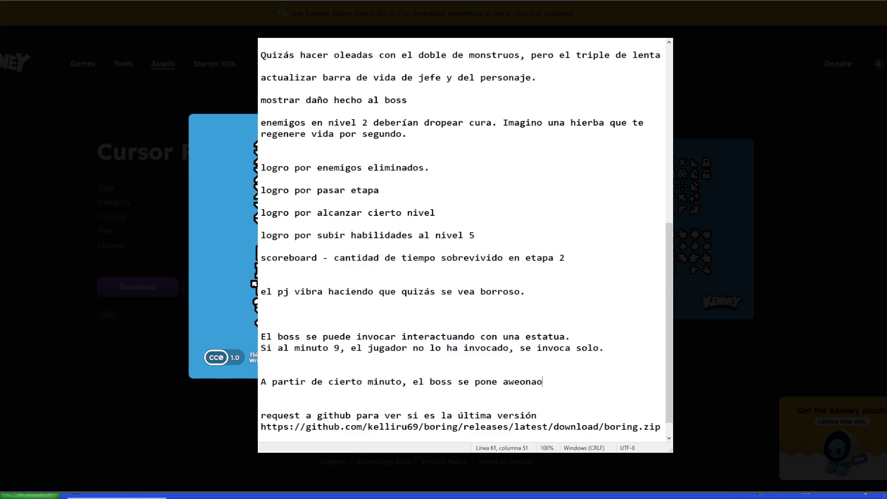
key(BackSpace)
key(BackSpace)
key(BackSpace)
key(BackSpace)
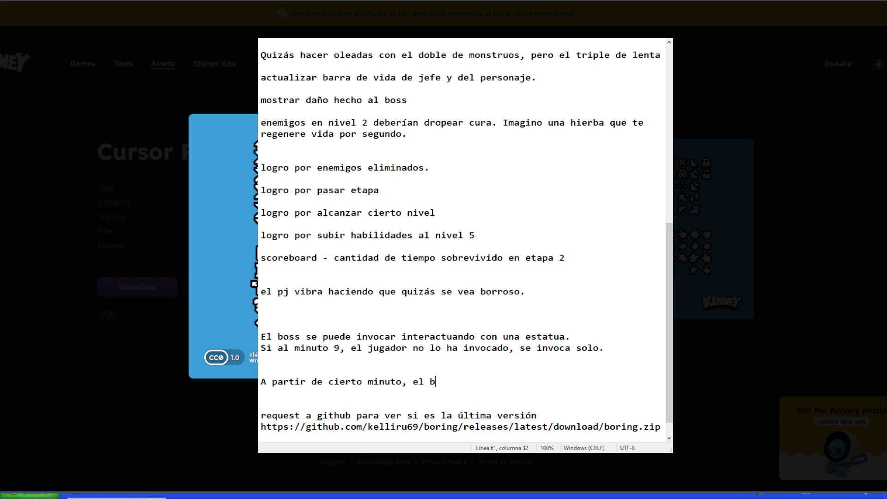
key(BackSpace)
key(BackSpace)
key(BackSpace)
text(a todos se les suba la wea)
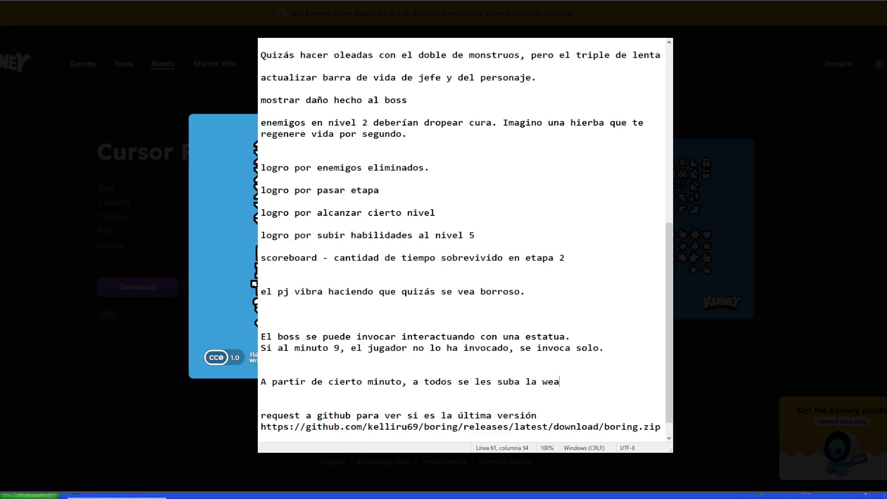
text( por minuto )
text((como megaboin)
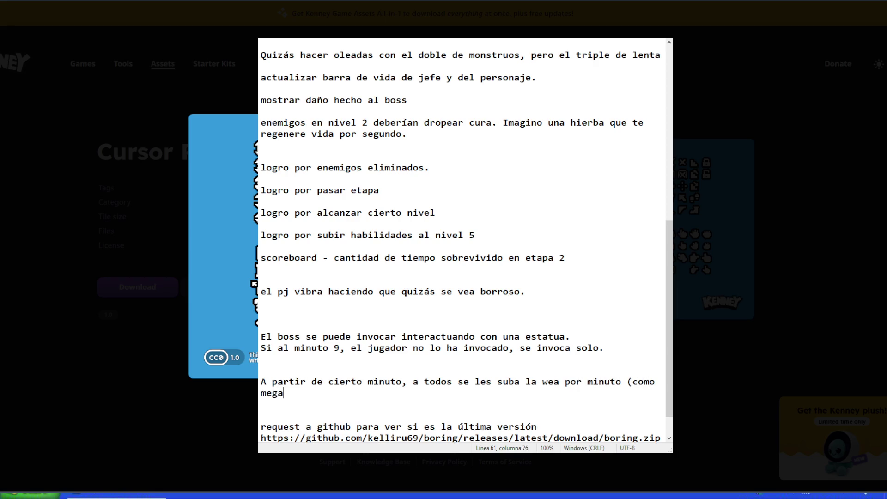
key(BackSpace)
key(BackSpace)
text(nk))
key(Return)
key(Return)
Add the line 'Más drops de weas, como por ejemplo, usables, thrash, cosméticos (muy bajo %)'
text(Más drops de weas , como por ejemplo,)
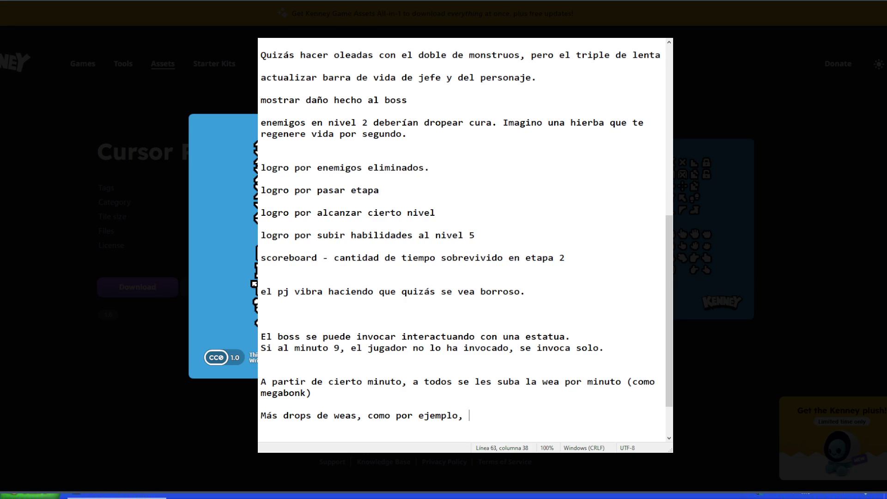
text(usables)
text(, thrash)
text(,)
text(cosmétic)
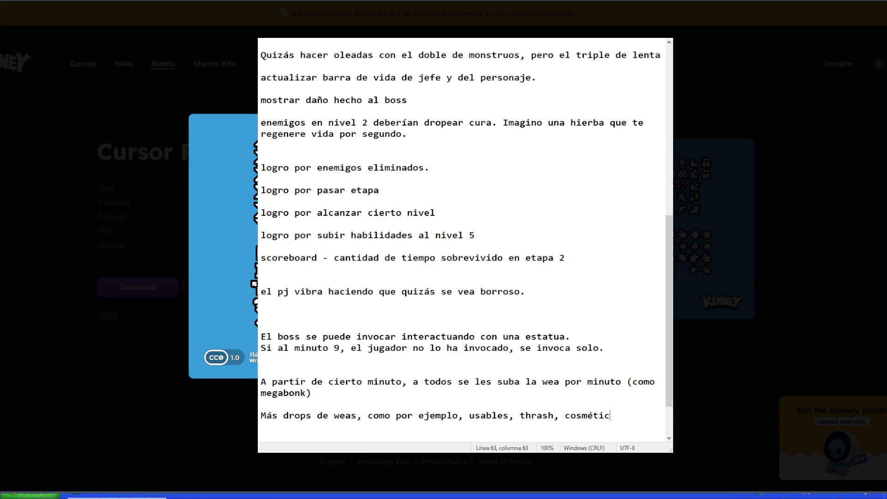
text(os (muy bajo %))
scroll(365, 371, down, 2)
click(359, 381)
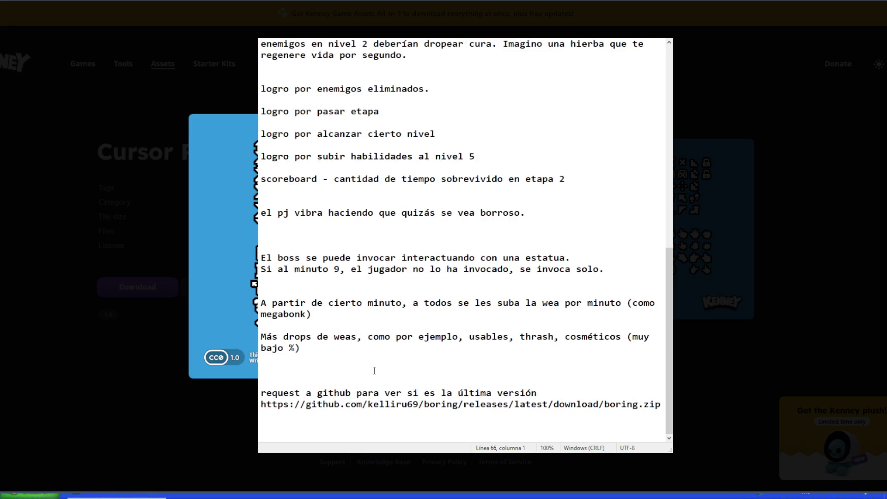
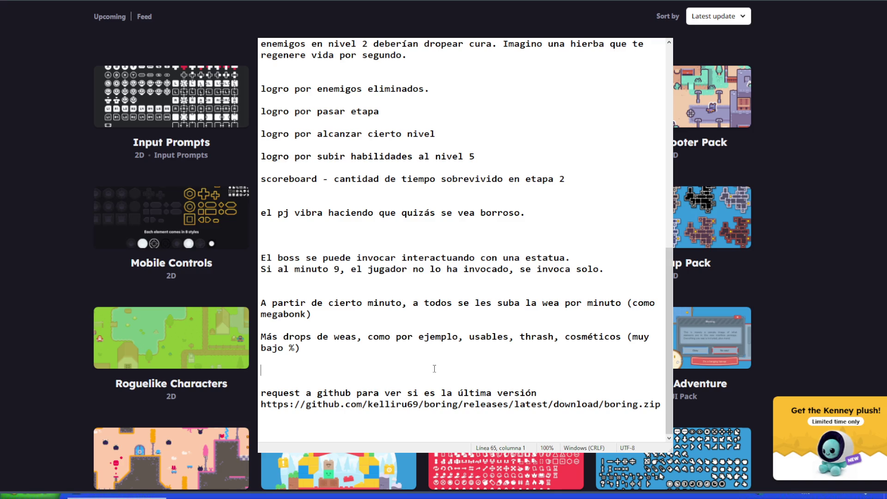
Add the note 'Desactivar el boton - en tienda de oro.' on the empty line
text(N)
text(o)
key(BackSpace)
key(BackSpace)
text(Desactiva)
text(r el boton - en )
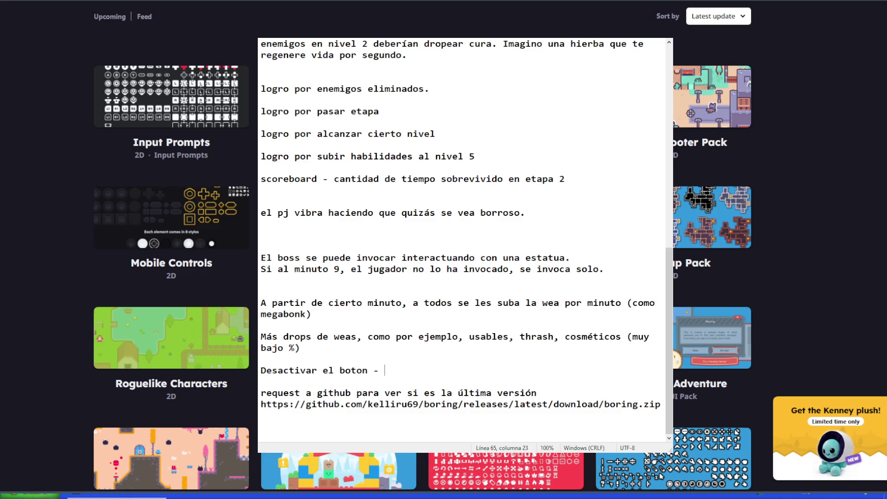
text(tienda de oro.)
key(Return)
key(Return)
Add the note 'Cartas transformativas incluso en mapa 1 y 2. (rocker, archer skeleton)'
text(Cartas )
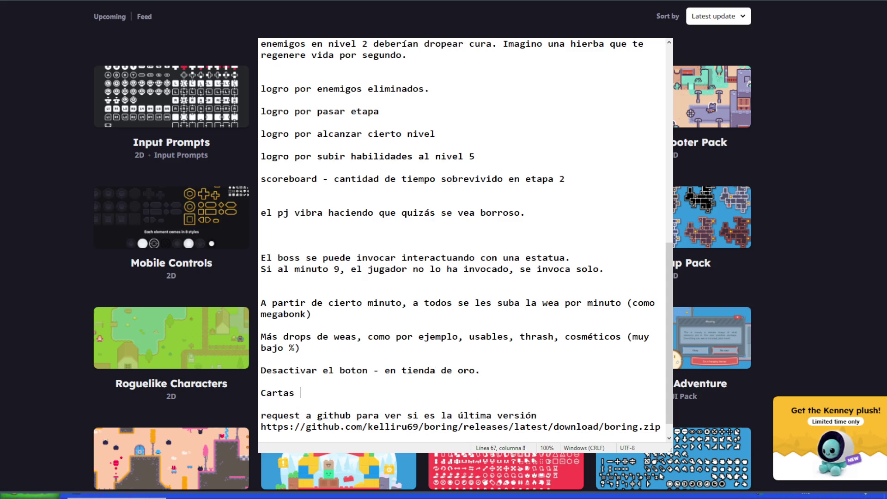
text(transformativas )
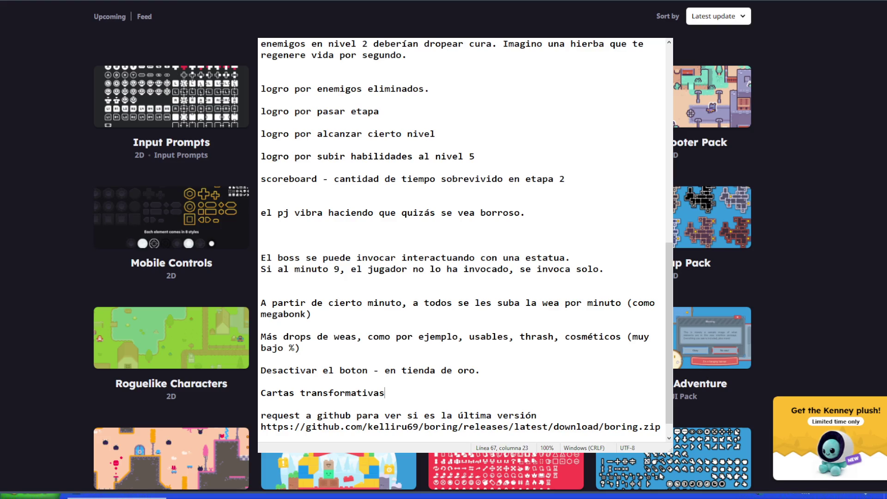
text(incluso en map)
text(a 1 y 2.)
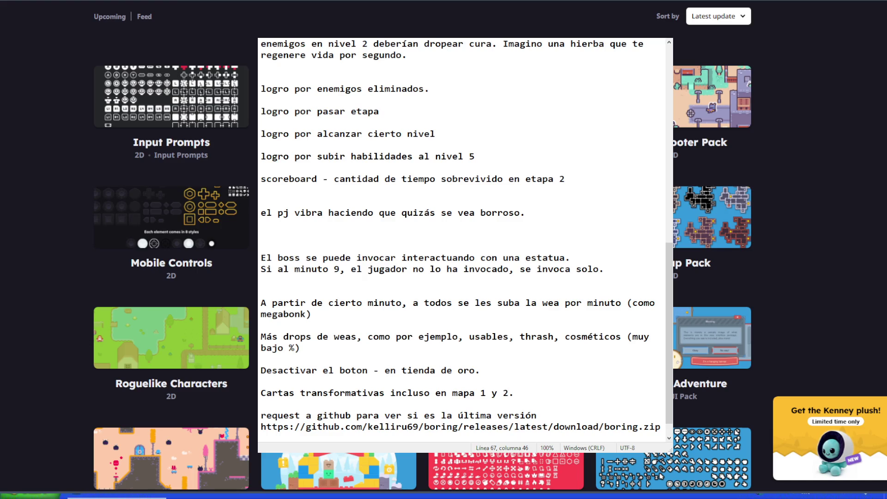
key(Left)
key(Left)
key(Left)
key(Right)
key(Right)
key(Right)
text((rocker , archer skeleton))
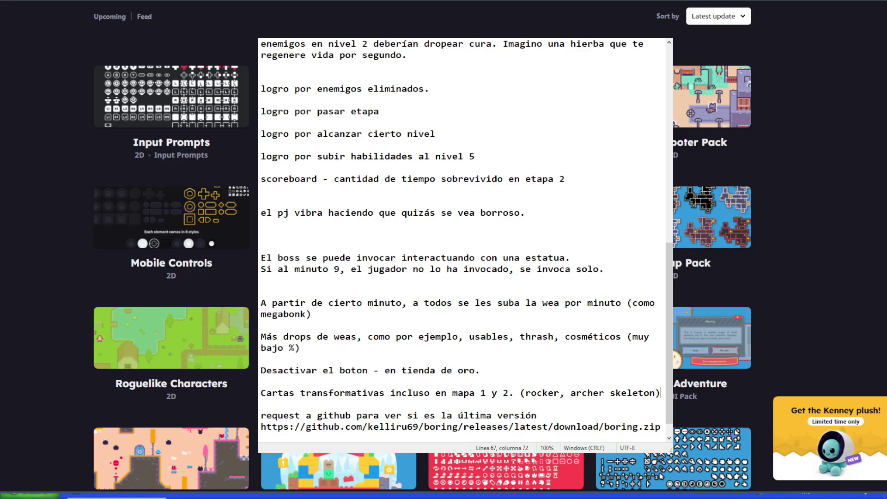
key(Return)
key(Return)
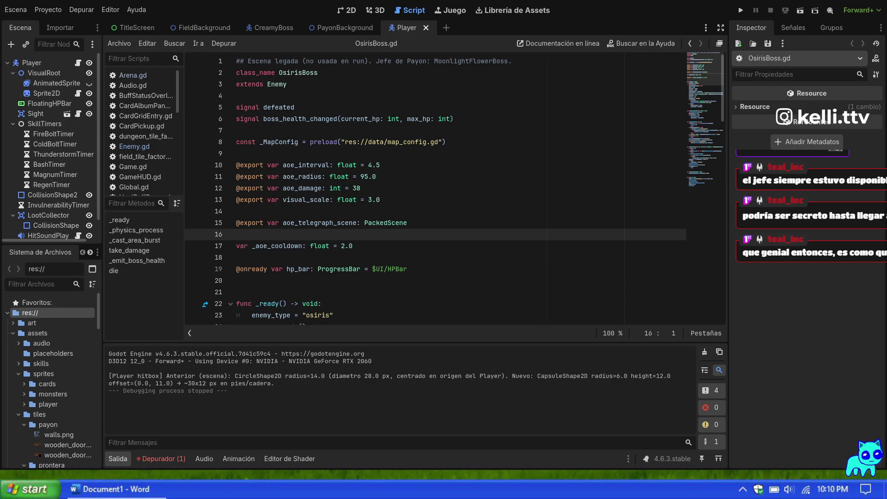
Scroll over the newly opened 16x16 idle sprite sheet
scroll(234, 196, down, 1)
scroll(301, 198, up, 1)
Zoom in and out on the first chibi sprite of the 16x16 Idle sheet
scroll(287, 204, up, 1)
scroll(290, 204, down, 1)
scroll(247, 134, up, 3)
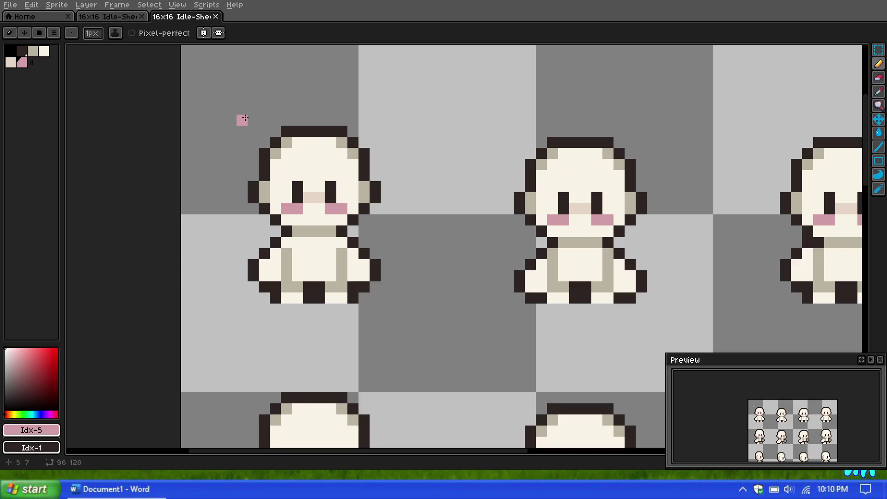
scroll(241, 121, up, 1)
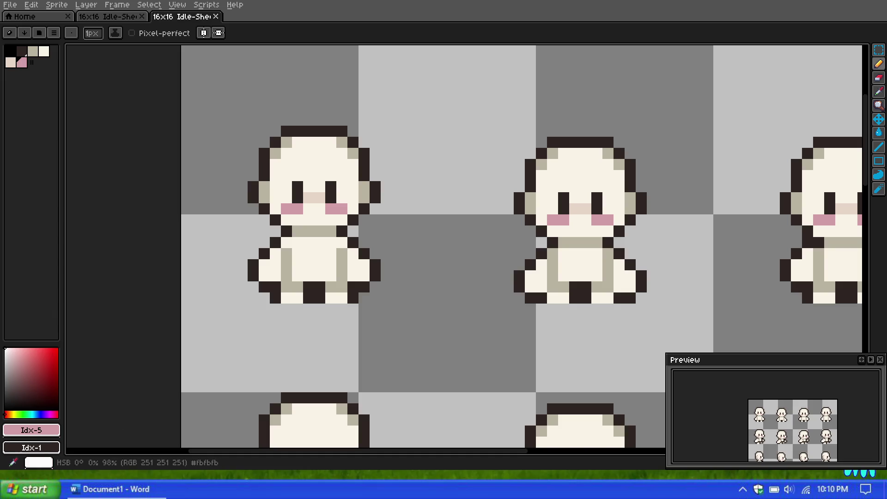
scroll(242, 231, down, 1)
scroll(243, 218, up, 1)
scroll(273, 207, up, 1)
scroll(221, 184, down, 1)
scroll(221, 184, up, 1)
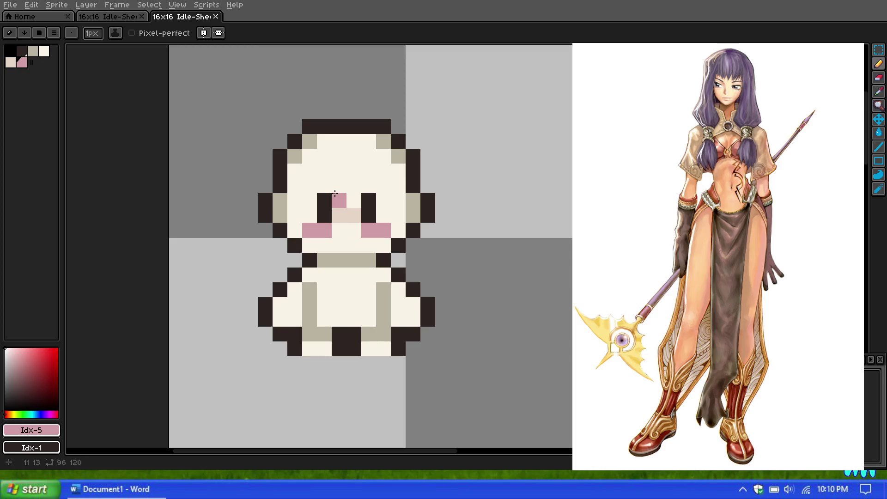
Select dark outline swatch Idx-1 as the drawing colour and paint a dark pixel near the neck
scroll(347, 169, up, 2)
scroll(347, 168, down, 2)
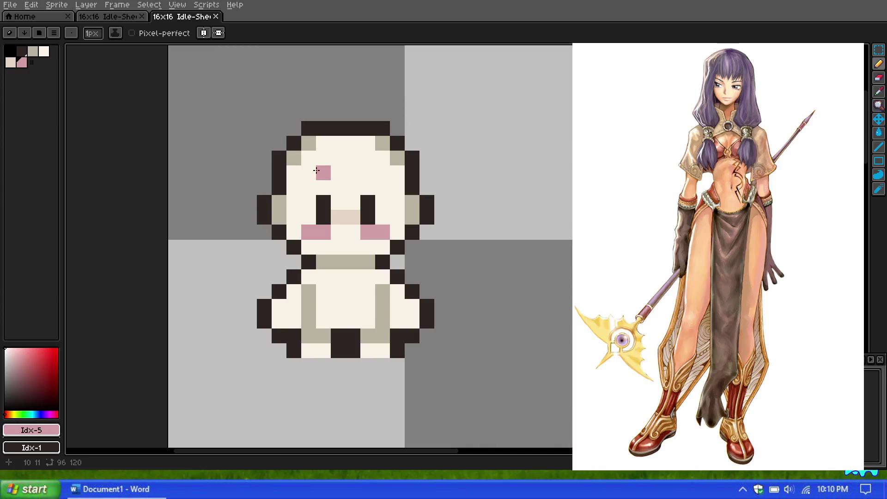
click(19, 49)
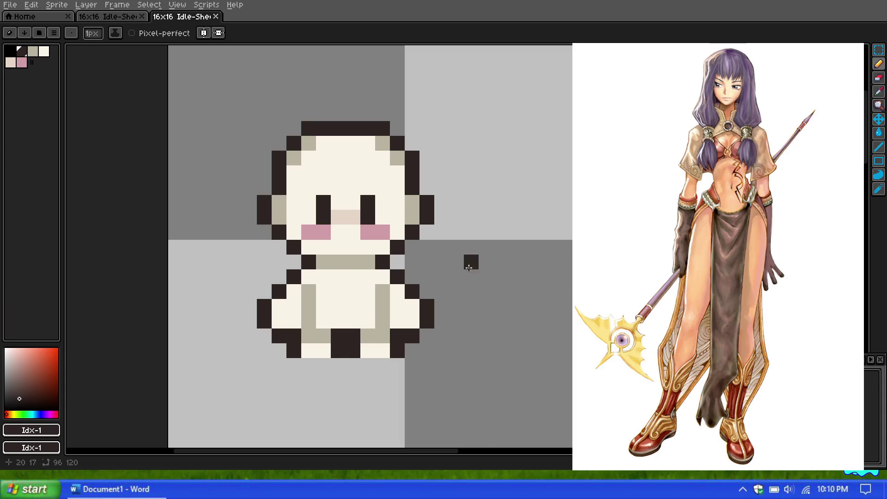
scroll(469, 275, up, 1)
scroll(469, 275, down, 1)
scroll(218, 169, up, 1)
scroll(218, 168, down, 1)
click(335, 269)
scroll(335, 269, up, 1)
scroll(210, 241, down, 1)
scroll(180, 207, up, 1)
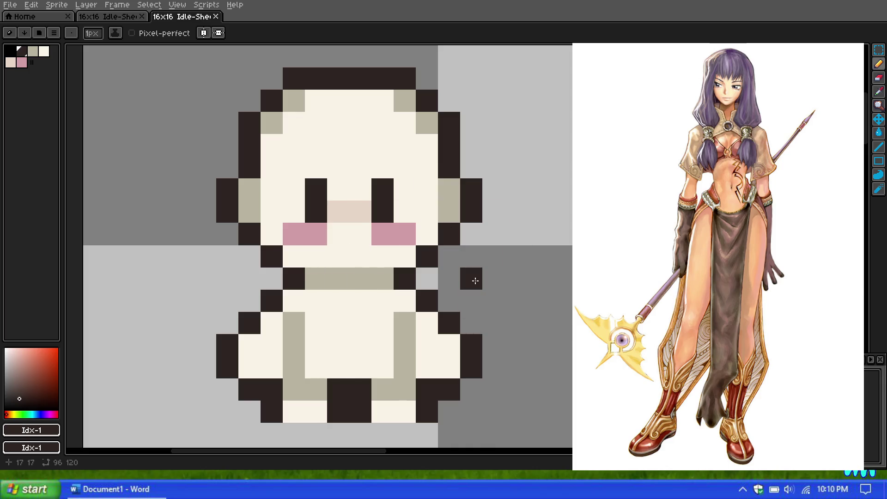
scroll(451, 252, down, 1)
scroll(448, 252, up, 1)
scroll(448, 251, down, 1)
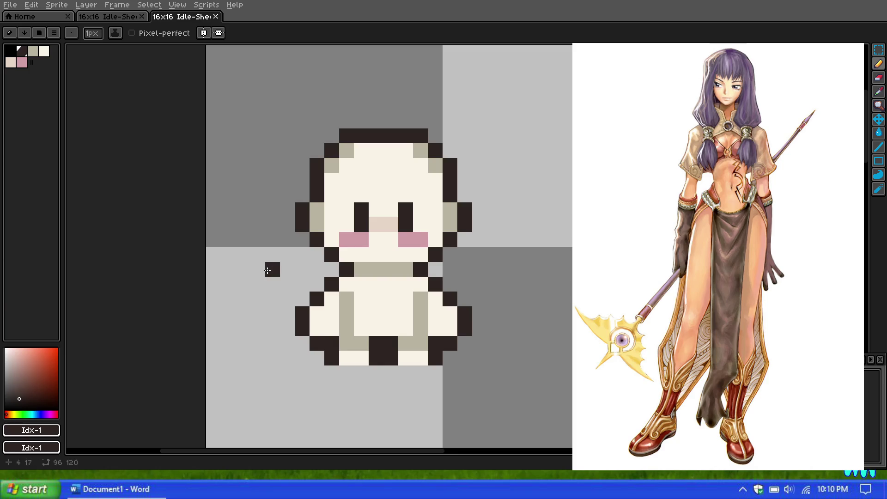
scroll(407, 261, up, 2)
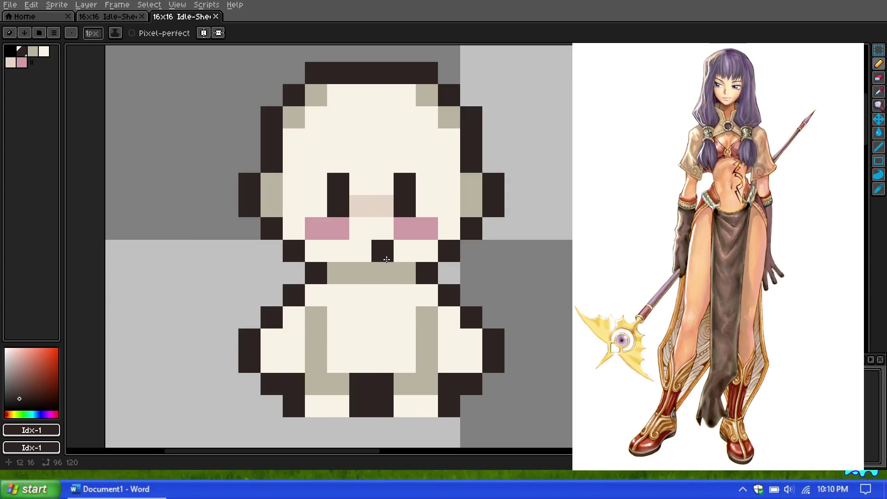
Paint blue-grey pixels down both sides of the neck, erasing one stray top-left pixel
click(36, 415)
click(23, 368)
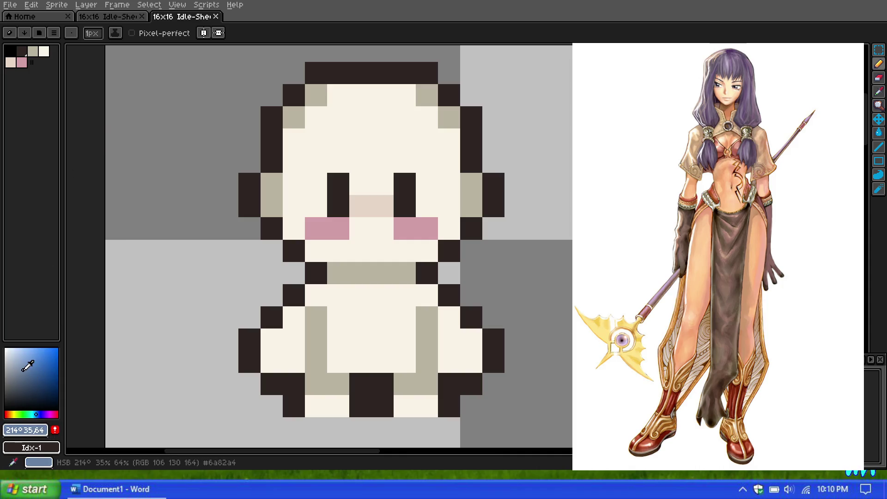
click(288, 274)
click(448, 271)
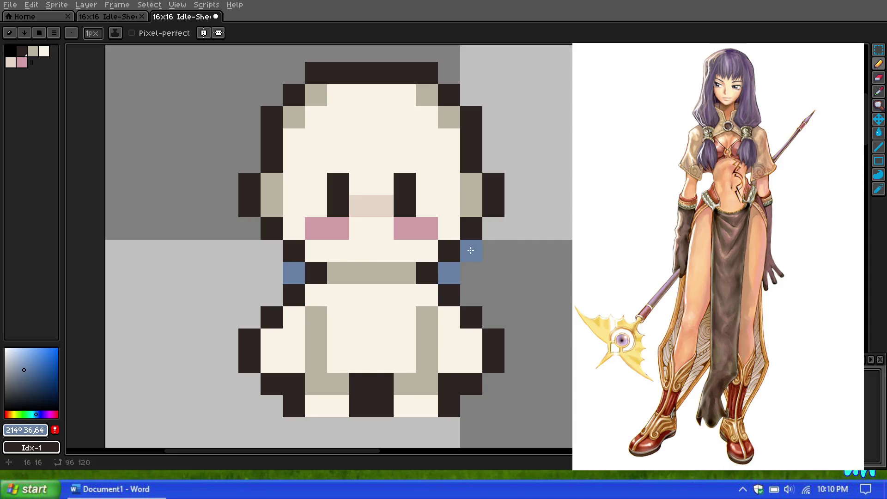
click(471, 250)
click(272, 251)
click(250, 227)
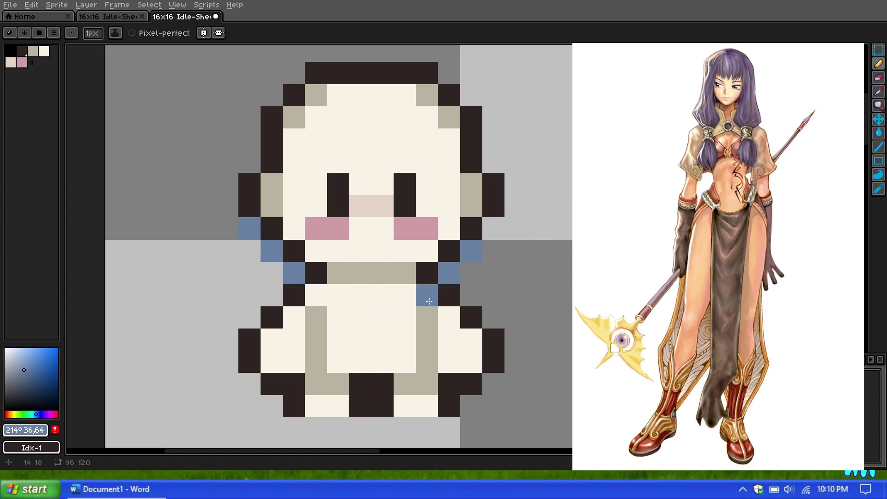
key(e)
click(250, 228)
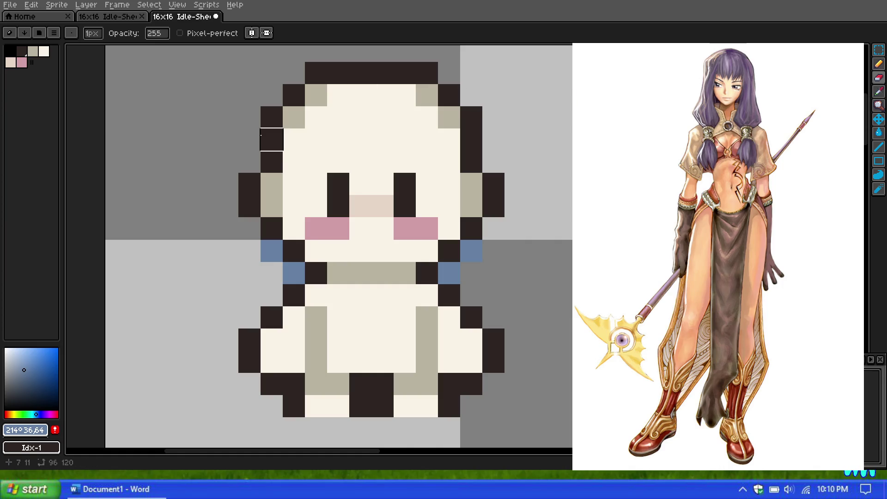
Eyedrop the blue-grey #6781a4 from a neck pixel back as the drawing colour
scroll(249, 139, down, 1)
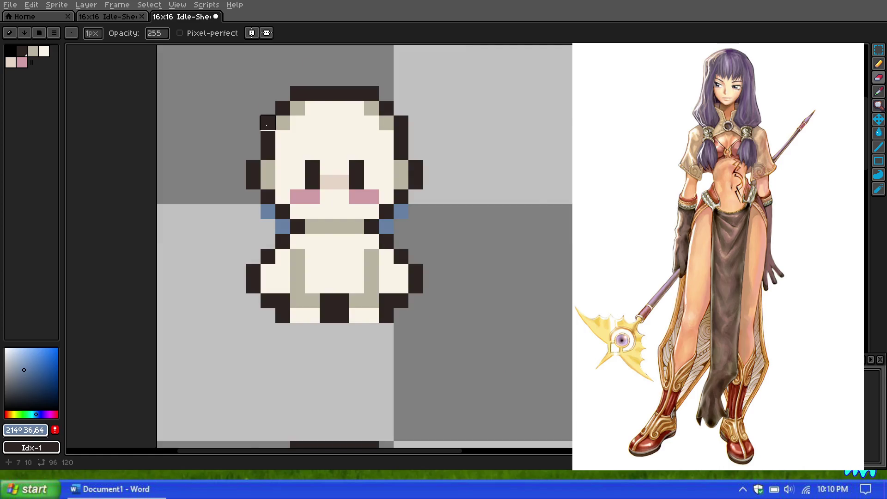
scroll(252, 137, down, 1)
scroll(313, 134, up, 2)
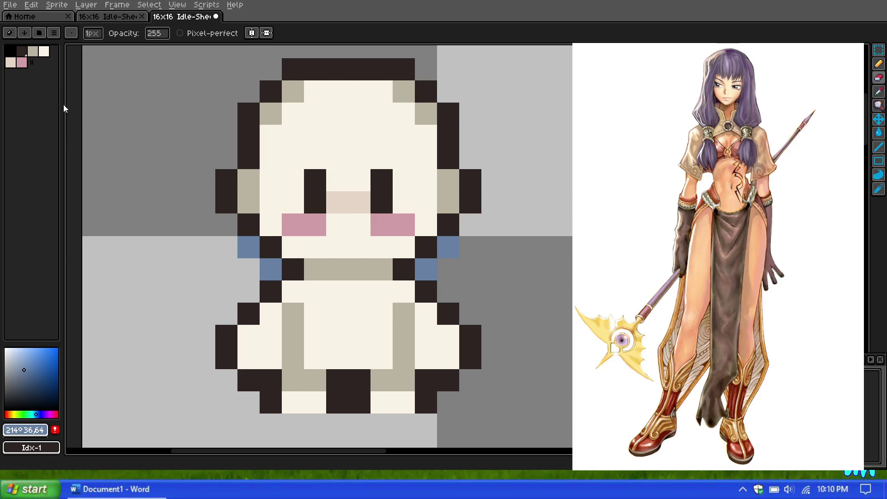
click(21, 51)
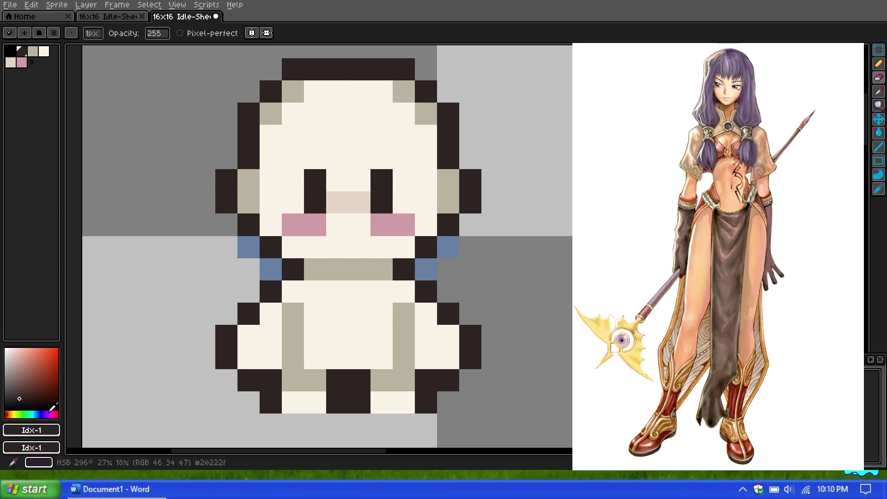
click(40, 410)
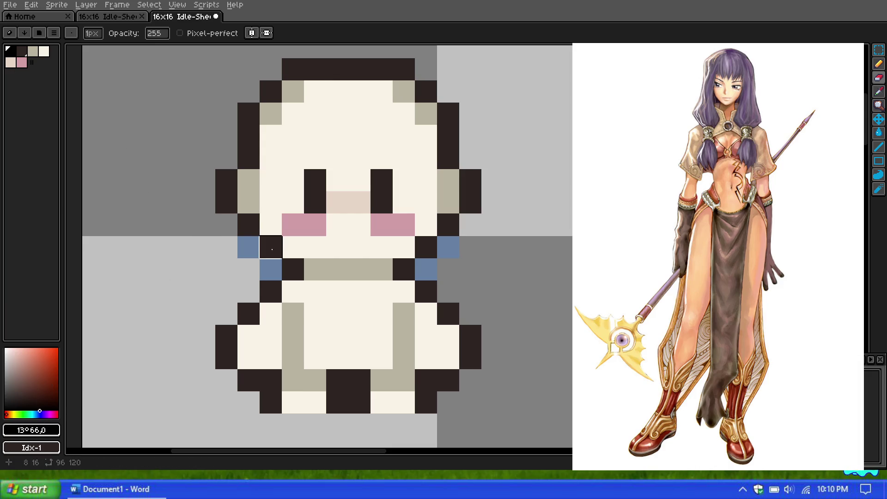
key(i)
click(255, 245)
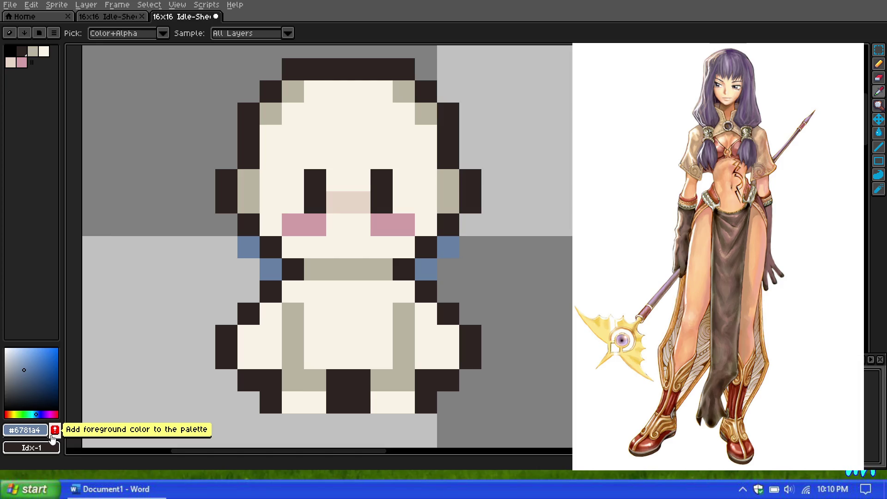
Save the blue-grey to the palette as swatch Idx-6 and select it with single-pixel drawing
click(54, 432)
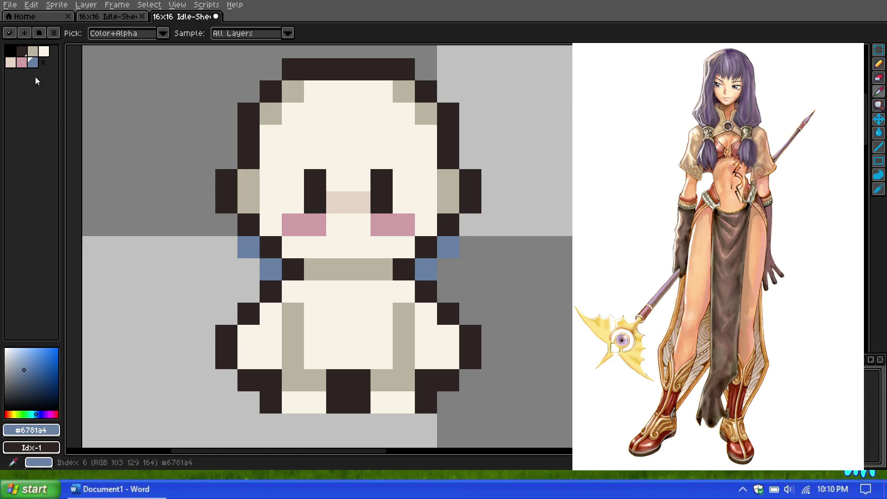
click(32, 63)
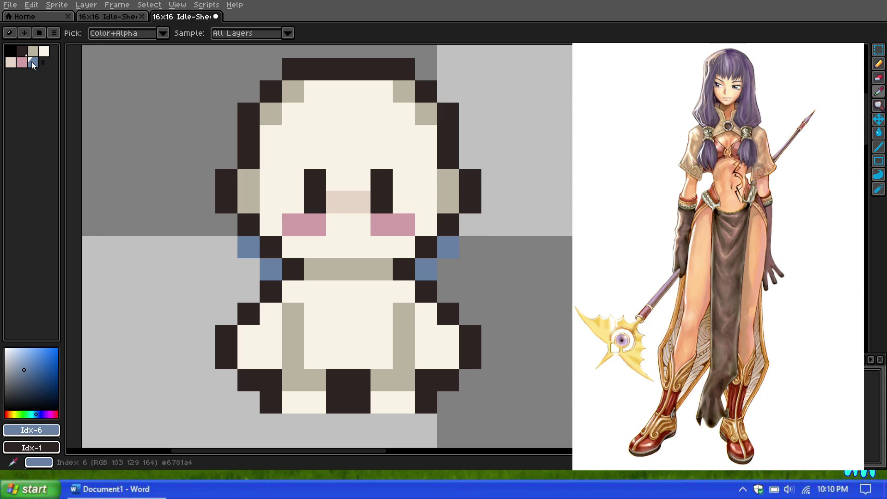
scroll(277, 158, down, 3)
scroll(234, 116, up, 3)
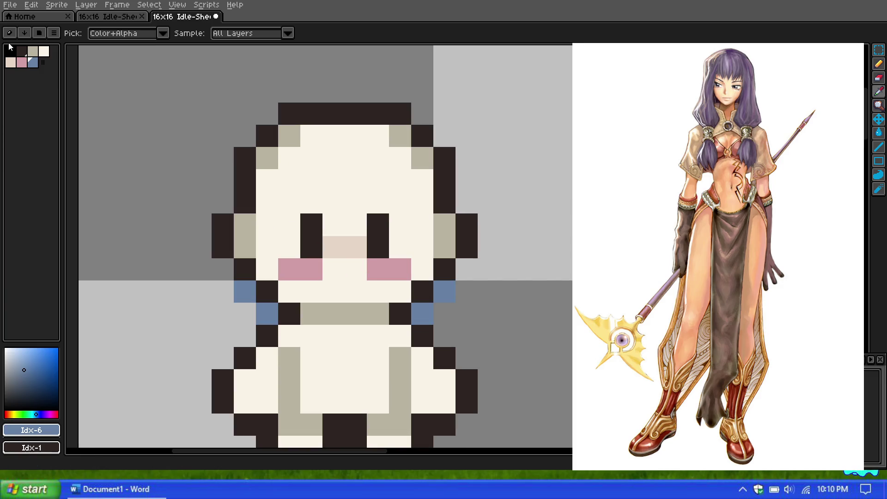
click(10, 48)
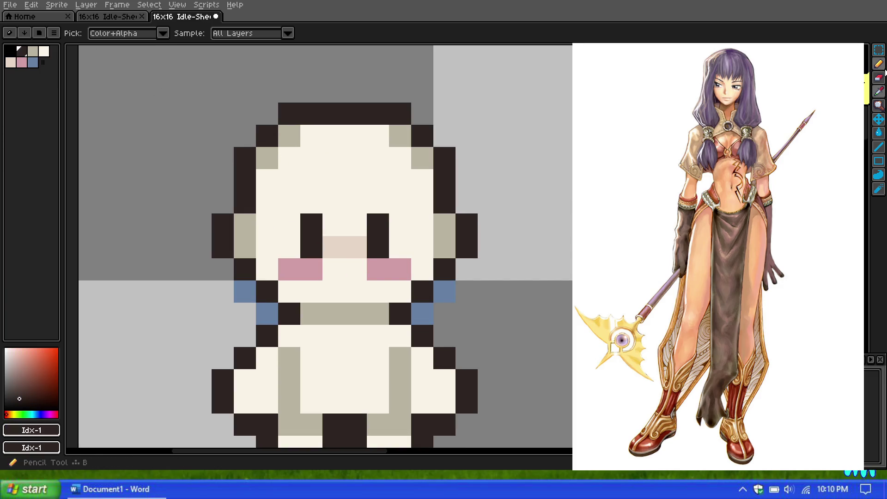
click(881, 66)
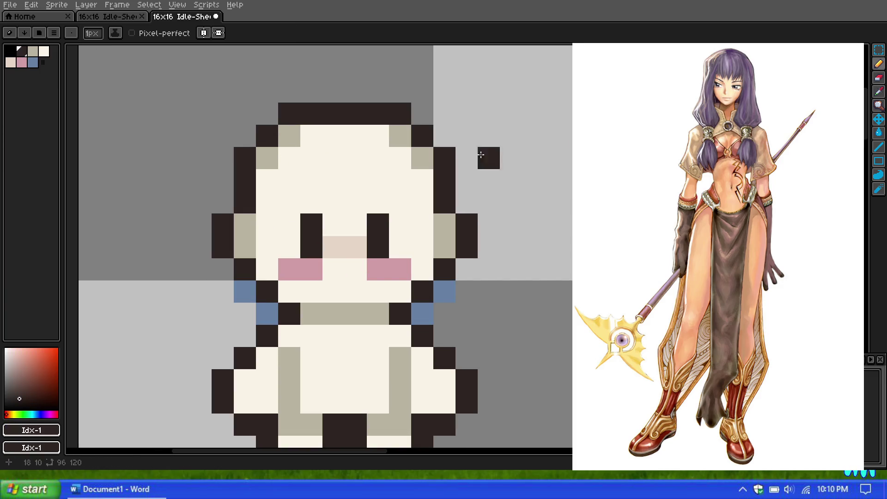
click(35, 63)
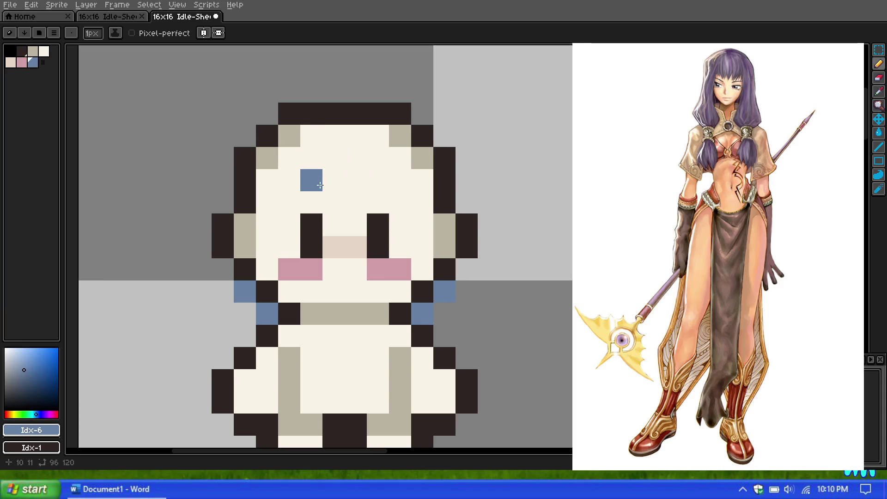
Paint a blue-grey band across the forehead and top rows of the head
click(320, 188)
drag(354, 180, 378, 180)
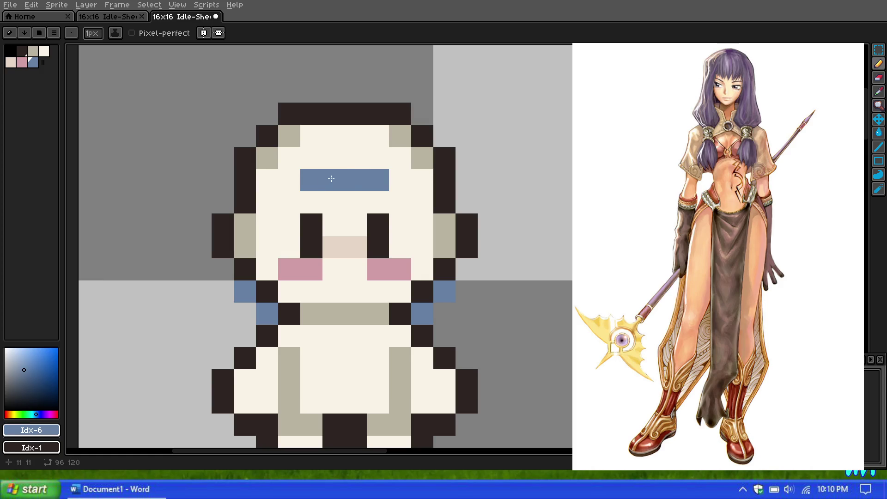
click(296, 182)
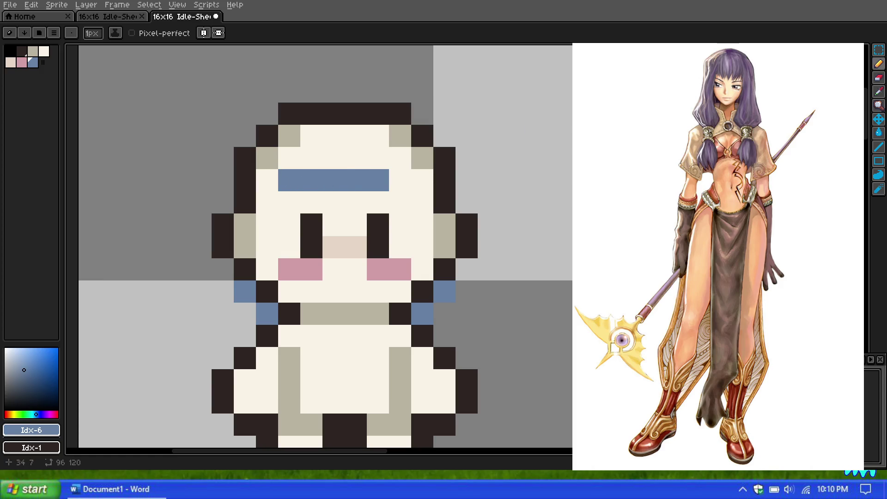
click(409, 174)
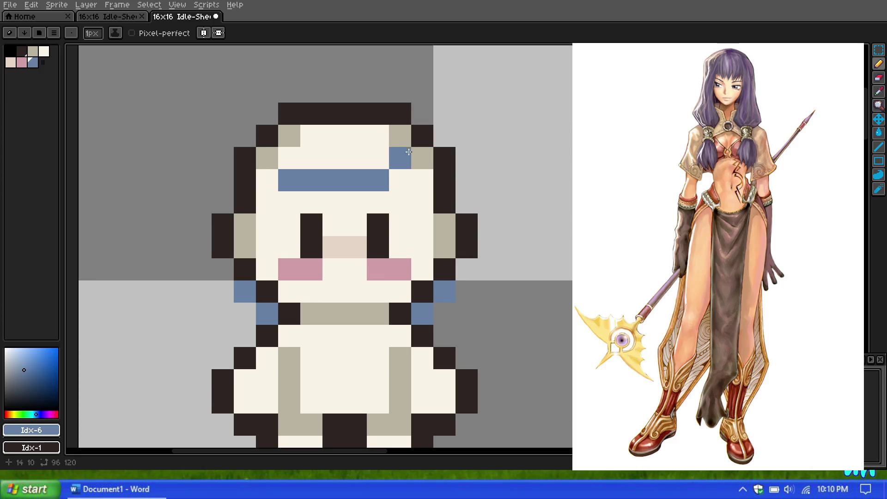
click(404, 157)
drag(403, 175, 420, 175)
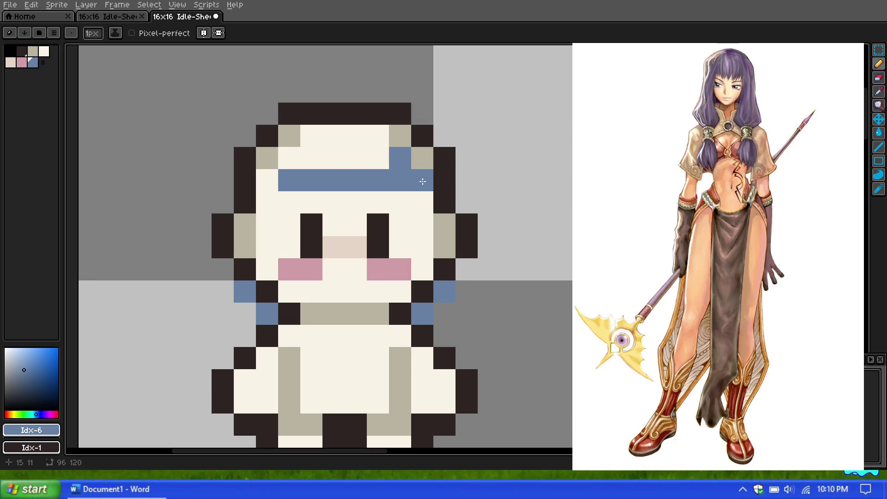
mouse_move(284, 180)
mouse_down()
mouse_move(266, 158)
mouse_move(376, 165)
mouse_move(277, 158)
mouse_move(386, 139)
mouse_up()
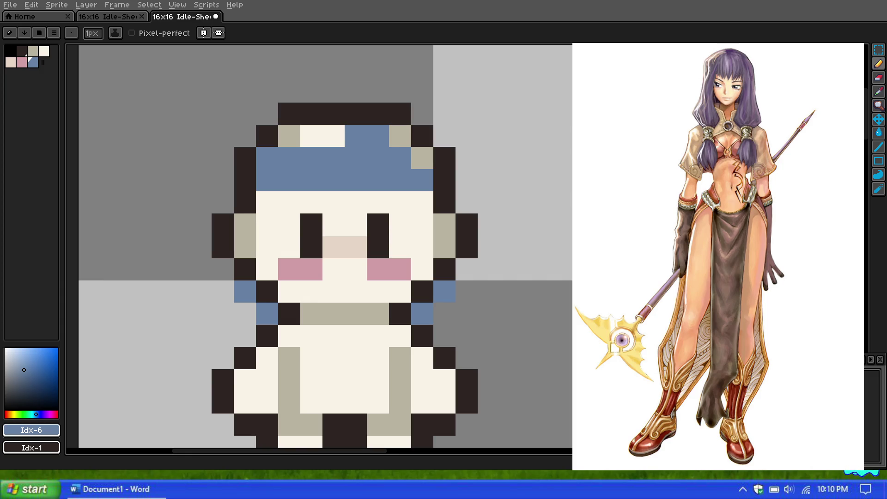
click(301, 211)
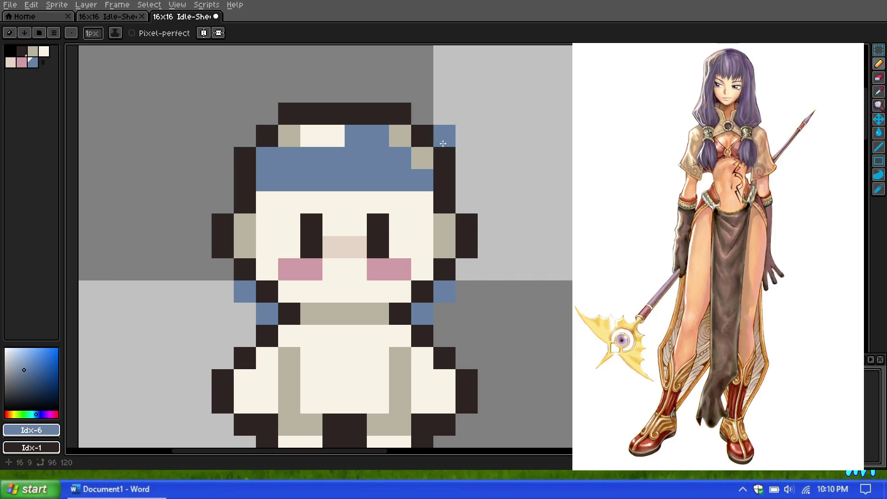
scroll(324, 305, down, 1)
scroll(318, 324, up, 2)
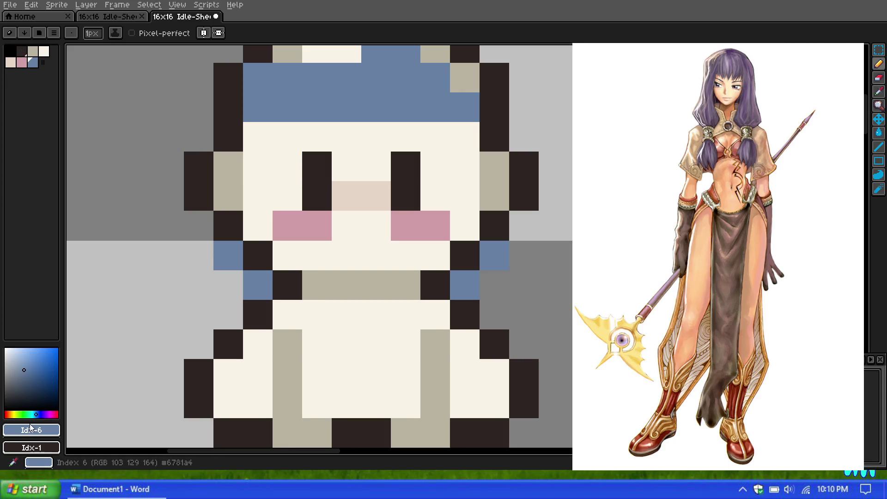
click(9, 413)
Add a dark brown to the palette and paint a brown strip down the lower body centre
drag(20, 387, 31, 387)
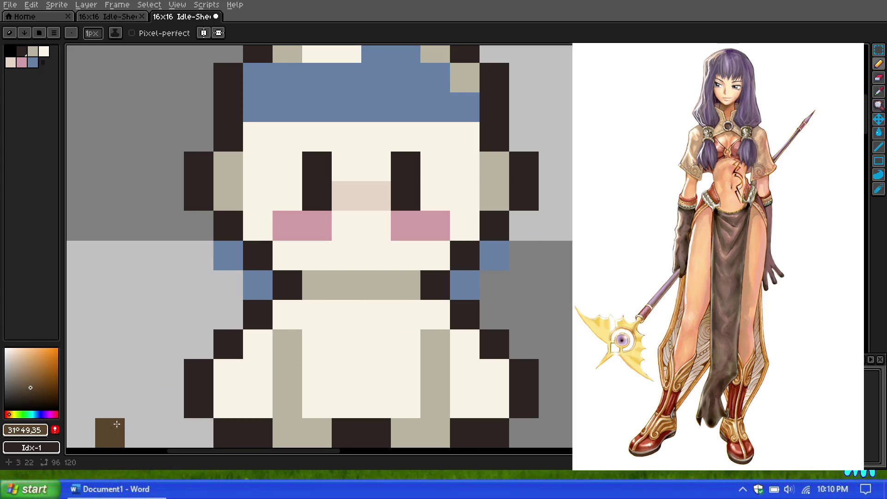
click(55, 431)
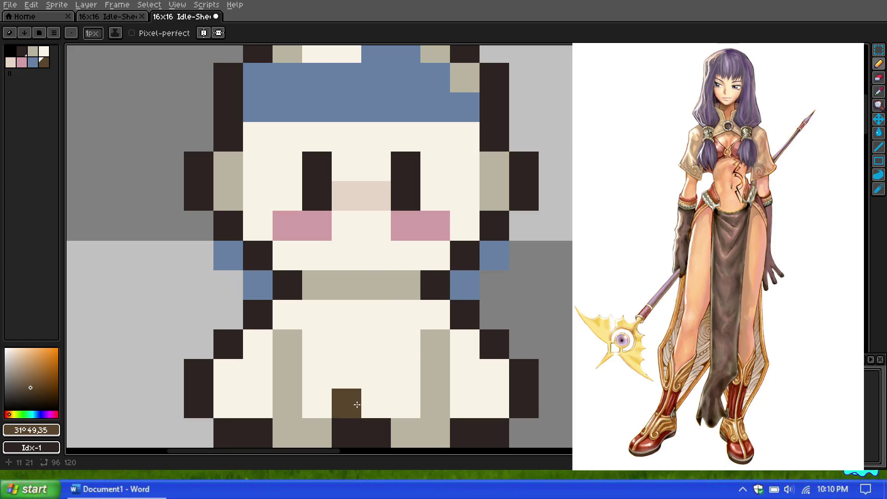
scroll(351, 393, down, 3)
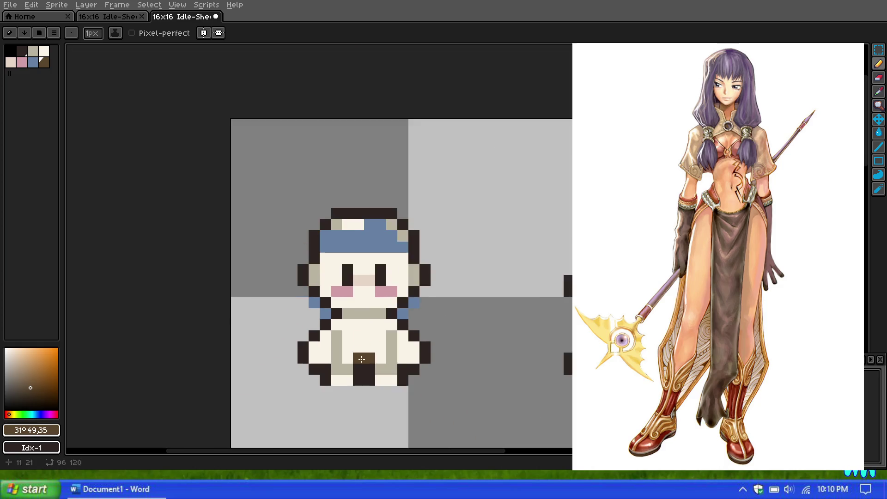
scroll(362, 359, up, 3)
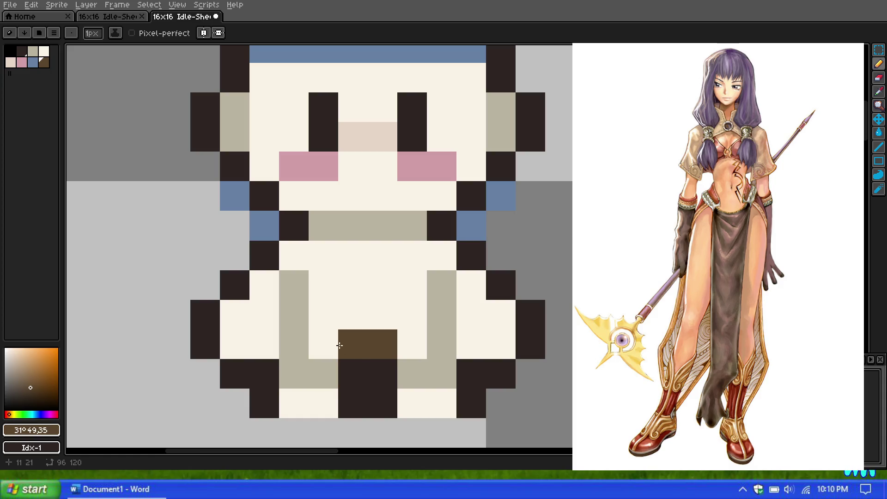
mouse_move(355, 377)
mouse_down()
mouse_move(373, 375)
mouse_move(379, 392)
mouse_up()
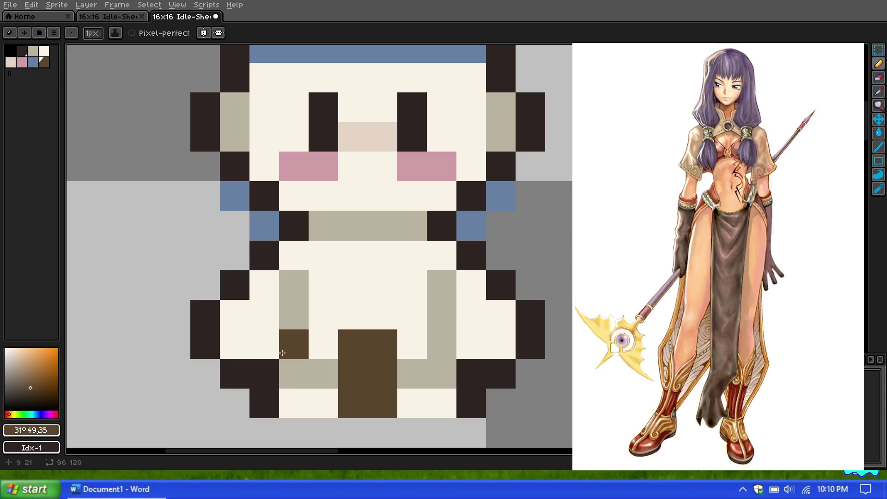
Set the drawing colour to a saturated dark red
click(55, 414)
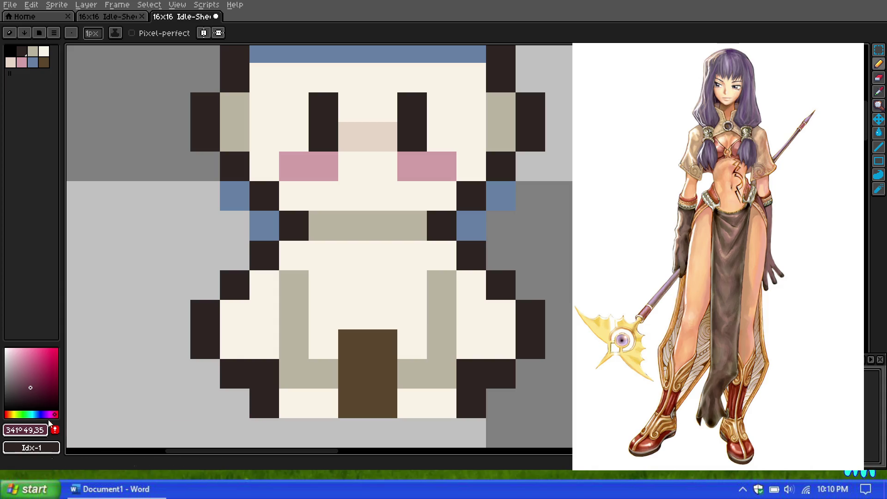
click(57, 415)
click(33, 378)
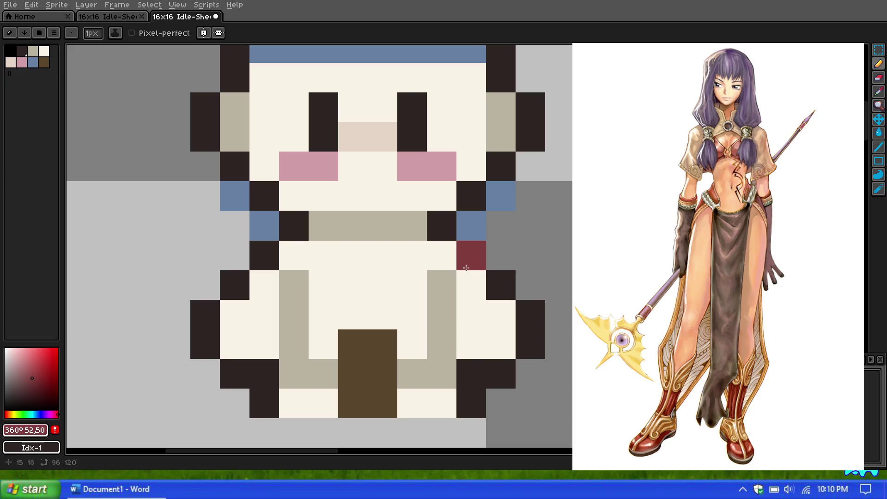
Paint four dark red accent pixels flanking the brown panel, then reselect blue swatch Idx-6
click(294, 346)
click(324, 316)
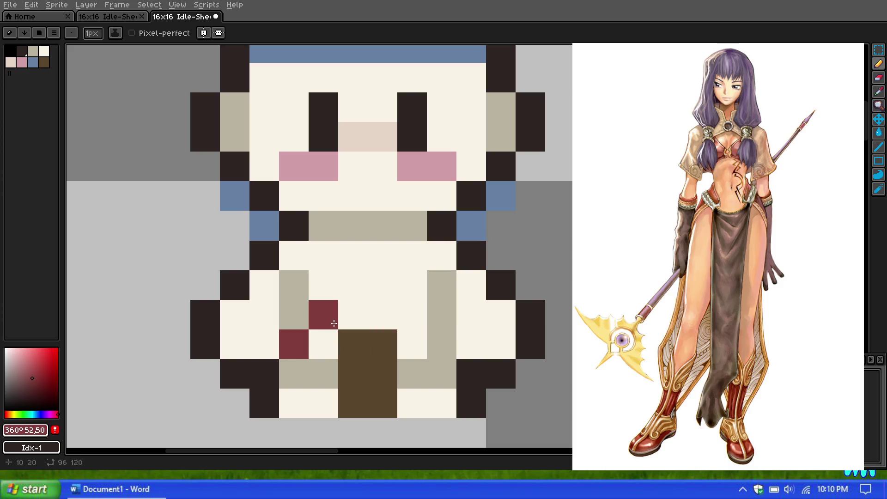
click(411, 315)
click(442, 344)
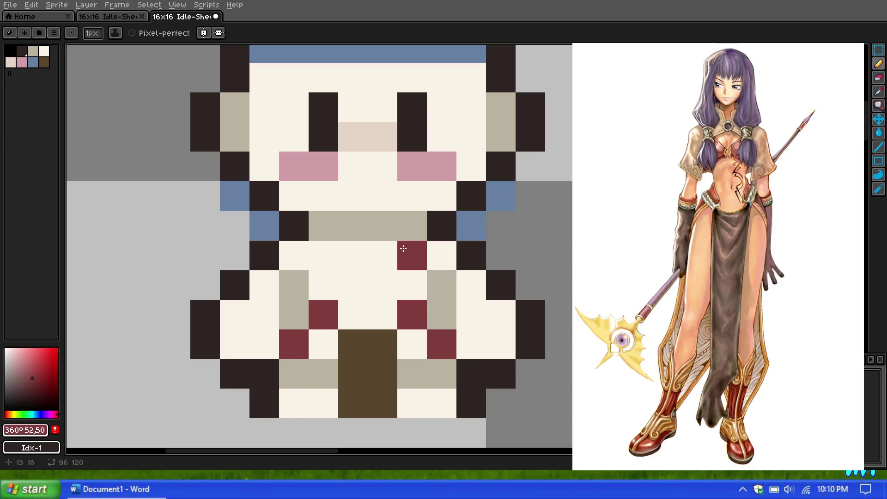
scroll(401, 247, down, 1)
scroll(366, 245, down, 1)
scroll(378, 159, up, 1)
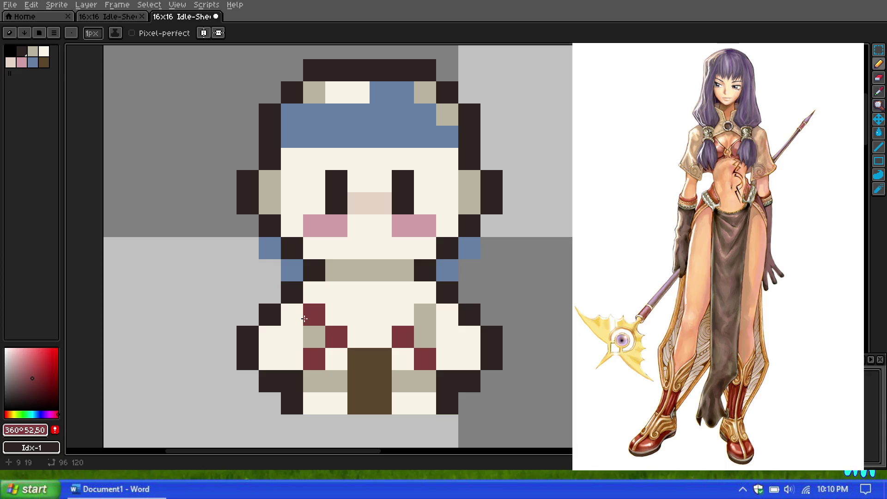
click(33, 63)
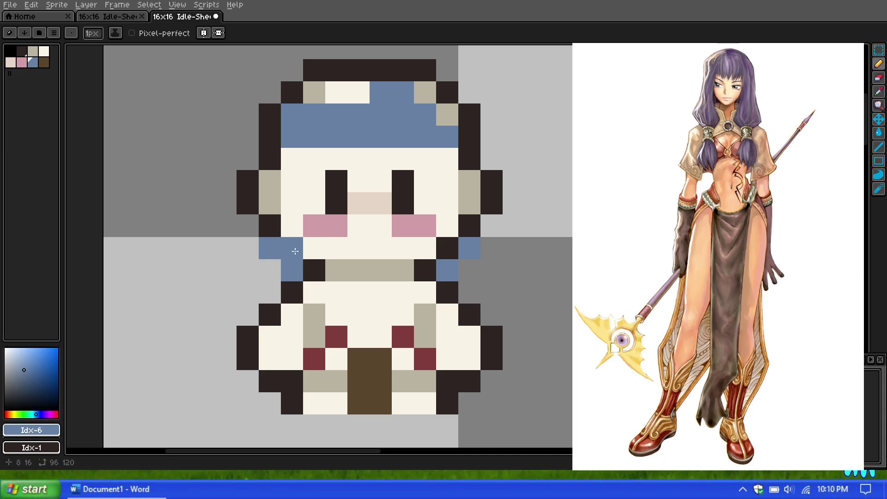
scroll(314, 144, down, 3)
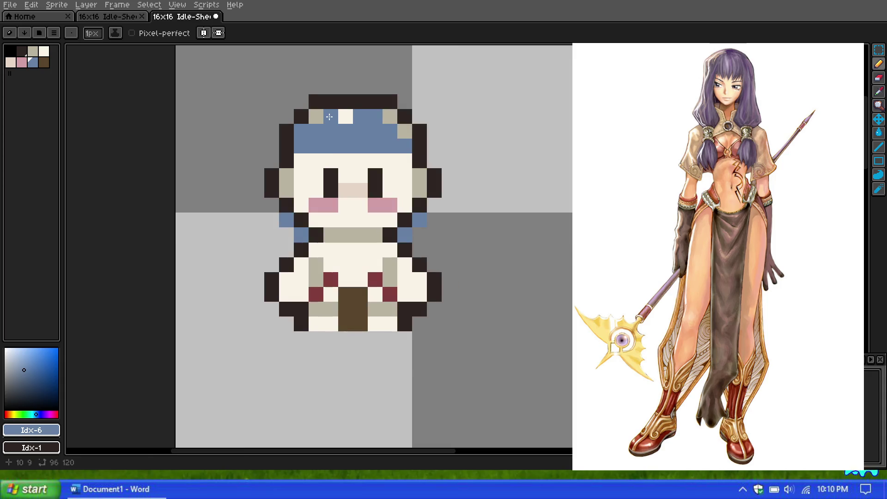
Try painting blue hair edges and a forehead fringe, then undo the fringe
scroll(319, 121, up, 3)
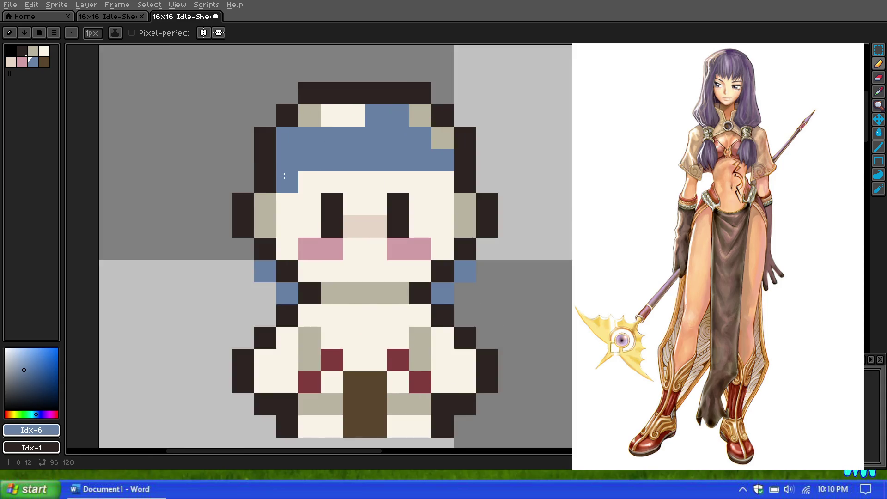
mouse_move(311, 130)
mouse_down()
mouse_move(367, 118)
mouse_move(431, 134)
mouse_up()
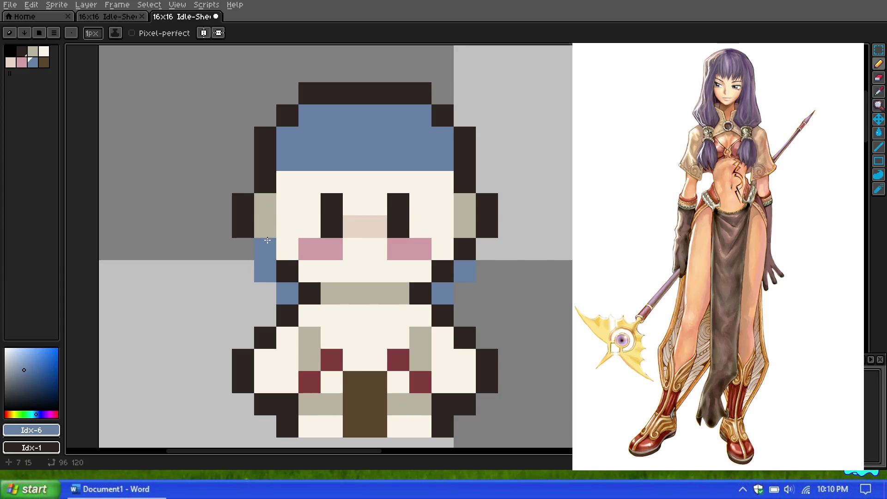
drag(265, 204, 269, 251)
click(464, 227)
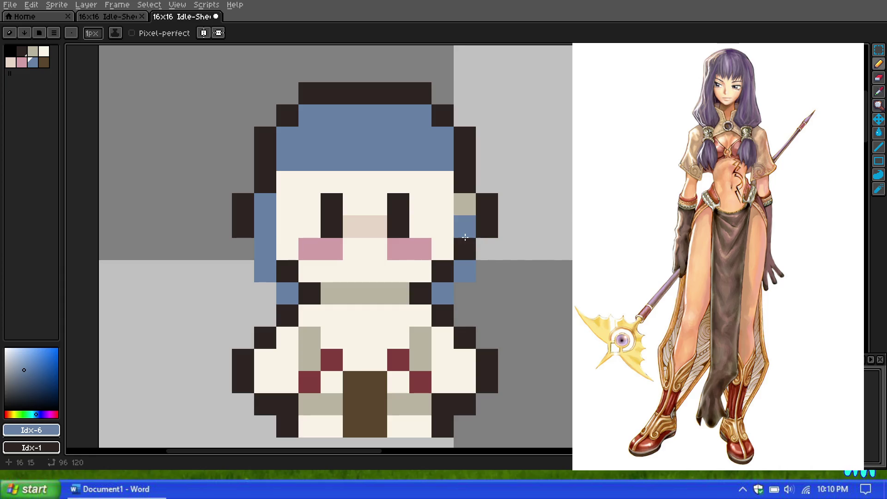
click(465, 204)
click(466, 249)
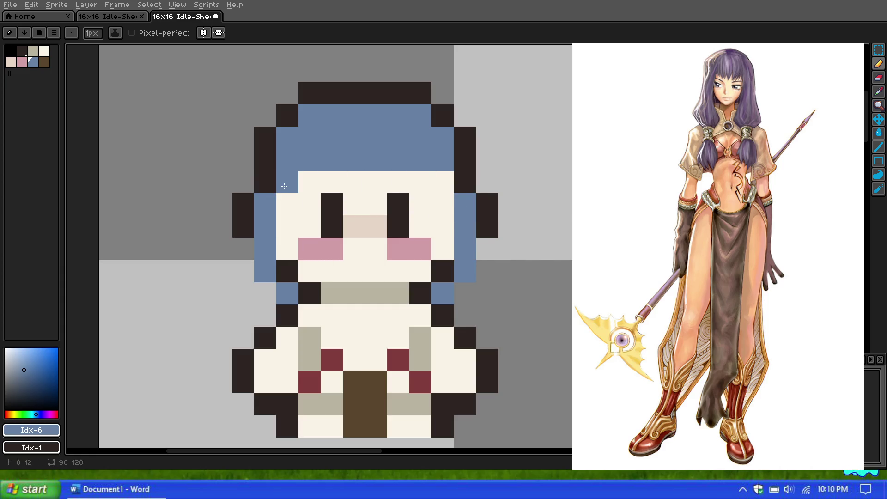
click(283, 182)
click(439, 182)
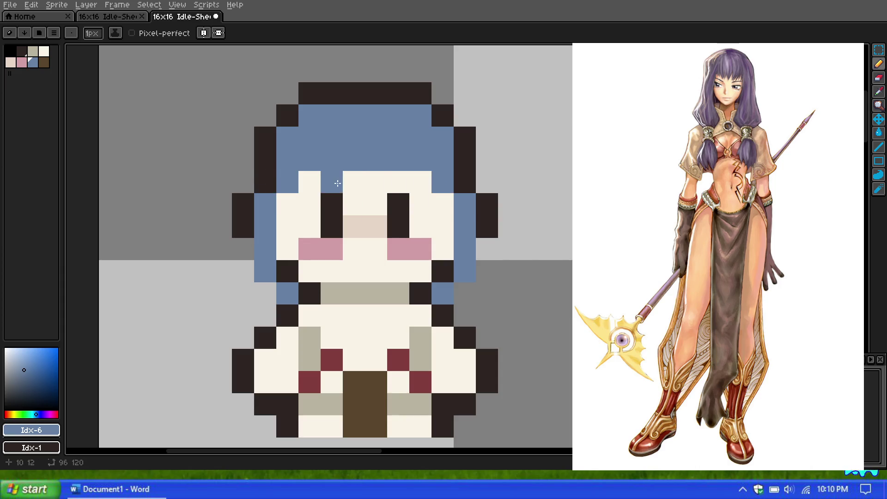
drag(374, 182, 420, 183)
click(331, 182)
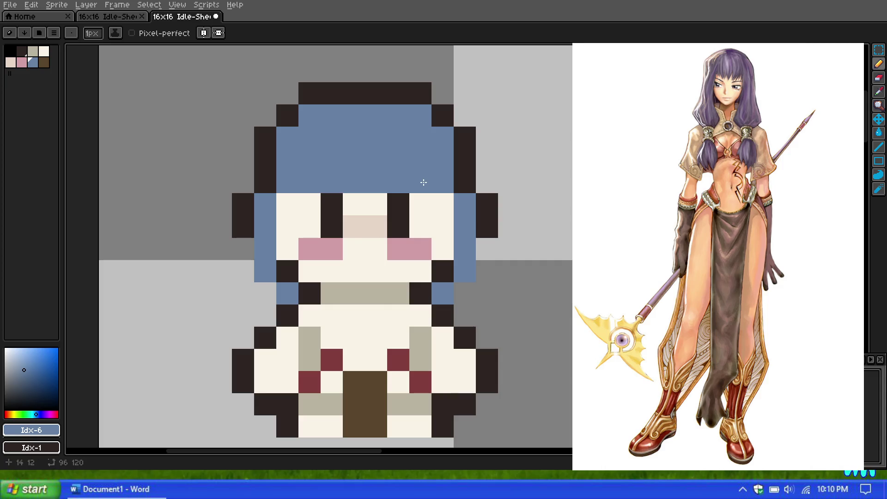
key(ctrl+z)
key(ctrl+z)
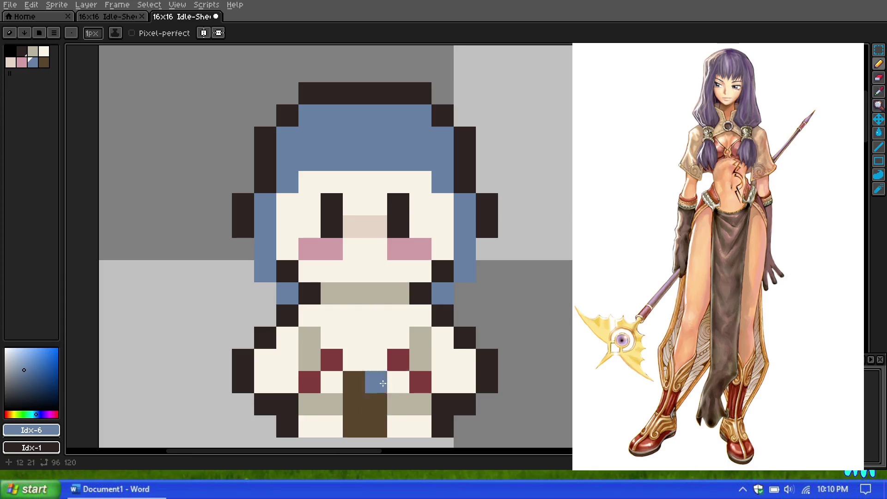
Set the drawing colour to a muted purple #8167a4 for the hair
scroll(333, 241, down, 2)
scroll(333, 240, up, 2)
scroll(373, 351, down, 1)
scroll(373, 351, up, 1)
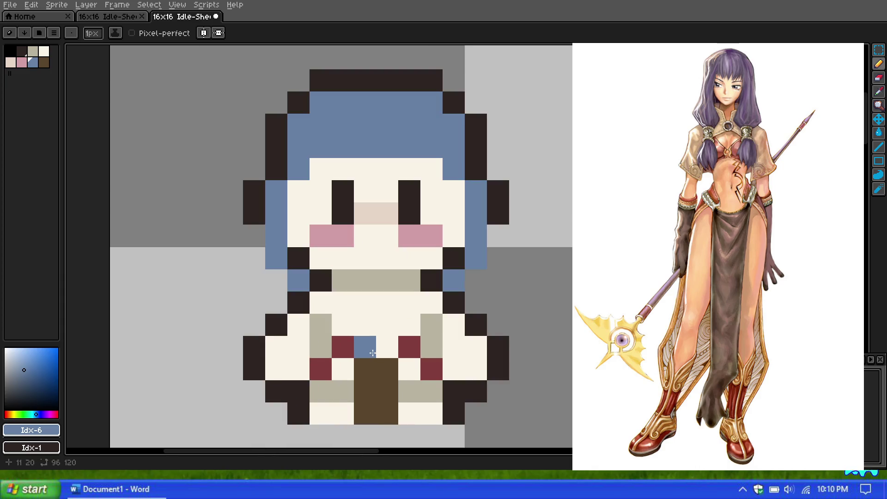
scroll(378, 319, down, 1)
scroll(377, 318, up, 1)
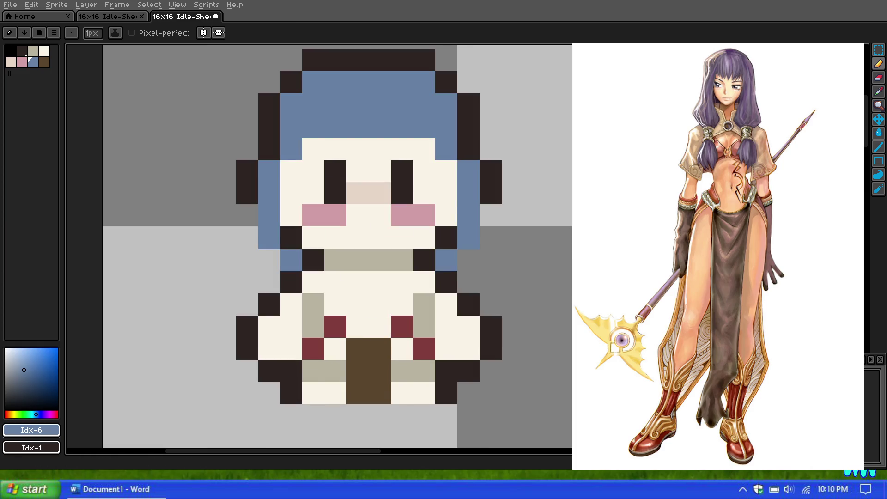
scroll(303, 104, down, 1)
scroll(303, 104, up, 1)
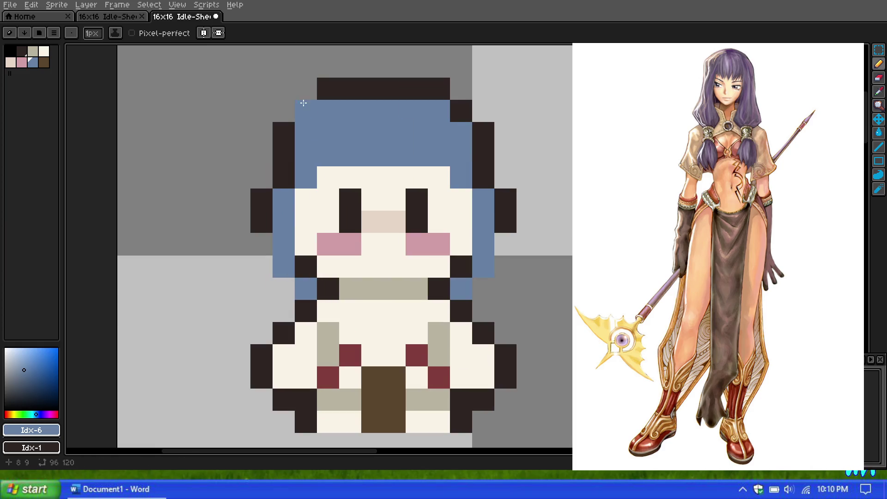
click(43, 414)
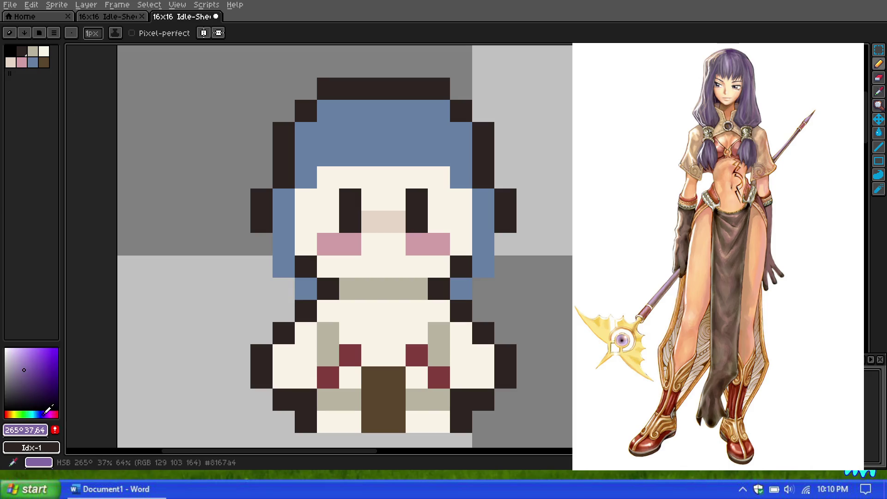
Repaint the blue hair in greyish purple, HSB 246° 22 61
click(308, 281)
drag(308, 282, 284, 222)
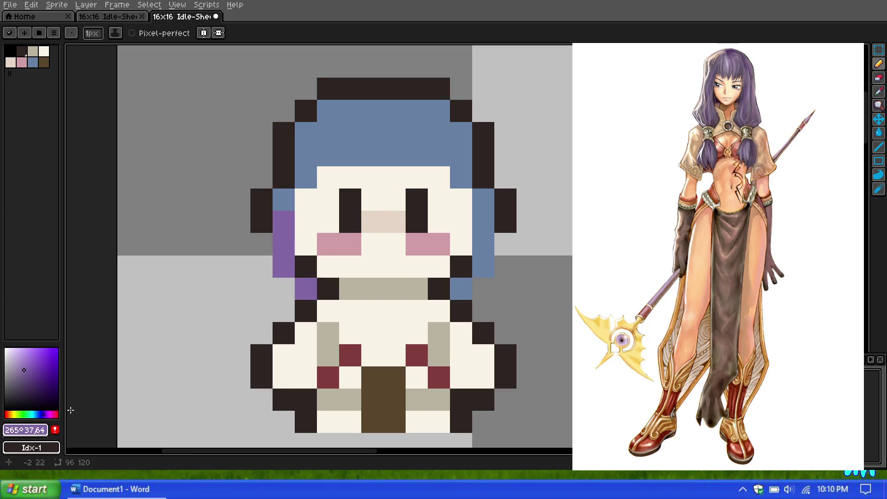
click(45, 413)
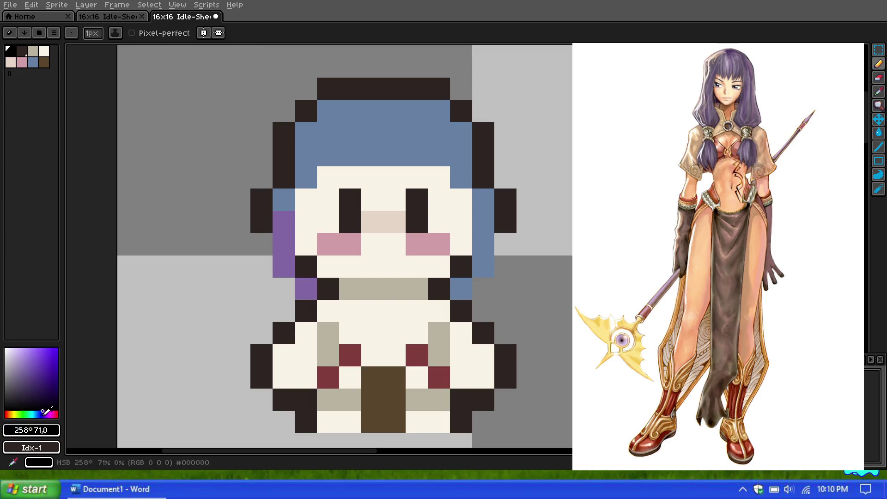
drag(28, 369, 21, 369)
drag(42, 413, 42, 414)
drag(305, 289, 280, 230)
mouse_move(310, 142)
mouse_down()
mouse_move(424, 148)
mouse_move(325, 132)
mouse_move(430, 117)
mouse_move(459, 139)
mouse_move(479, 202)
mouse_move(460, 291)
mouse_move(494, 325)
mouse_up()
key(ctrl+z)
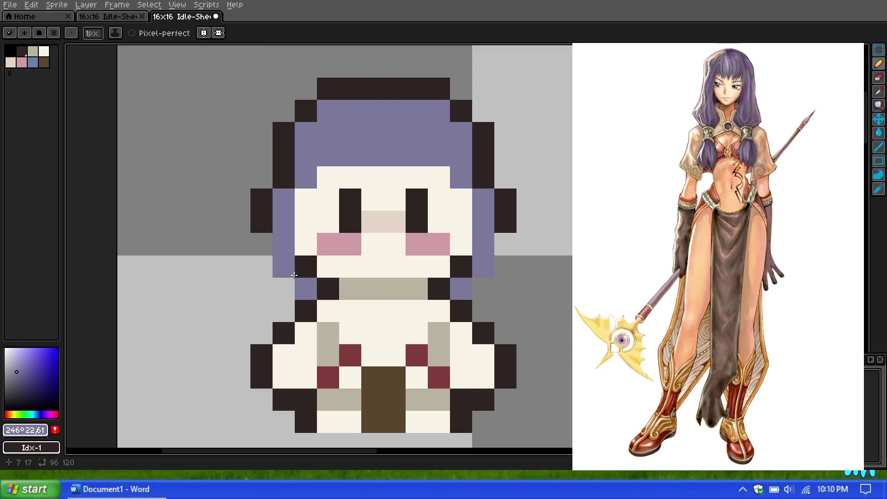
Lengthen both purple side locks over the neck outline down onto the shoulders
click(306, 266)
click(462, 266)
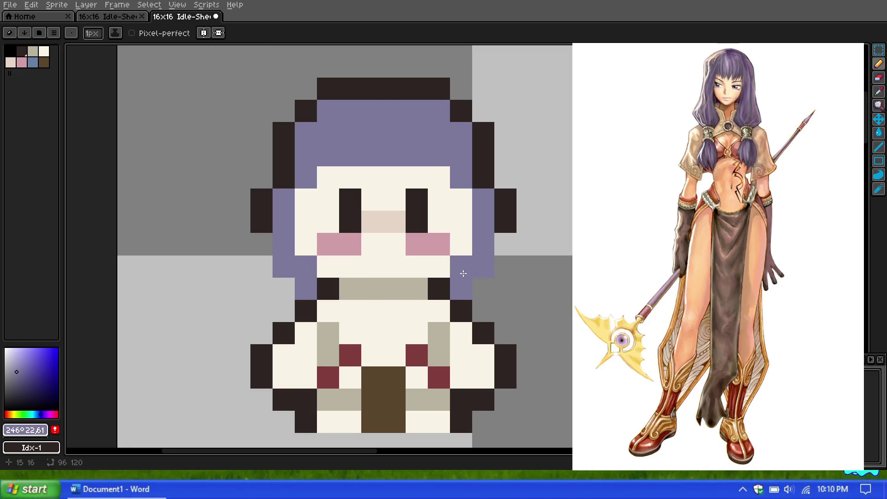
click(461, 310)
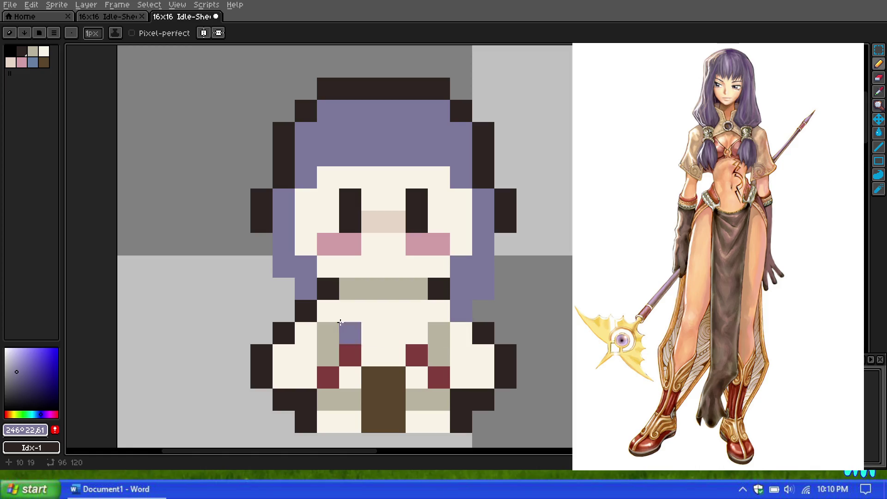
click(284, 288)
click(306, 310)
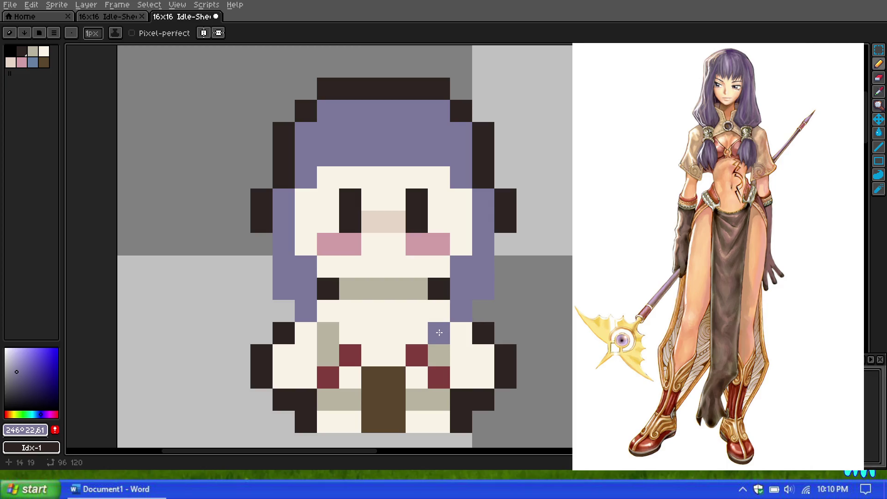
click(440, 333)
click(328, 333)
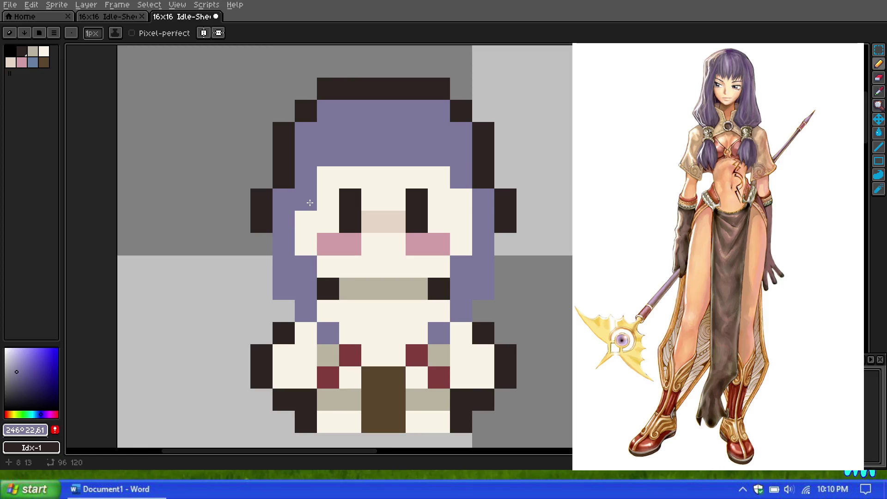
Try a short purple fringe on the forehead, then undo the stray fringe pixels
click(359, 172)
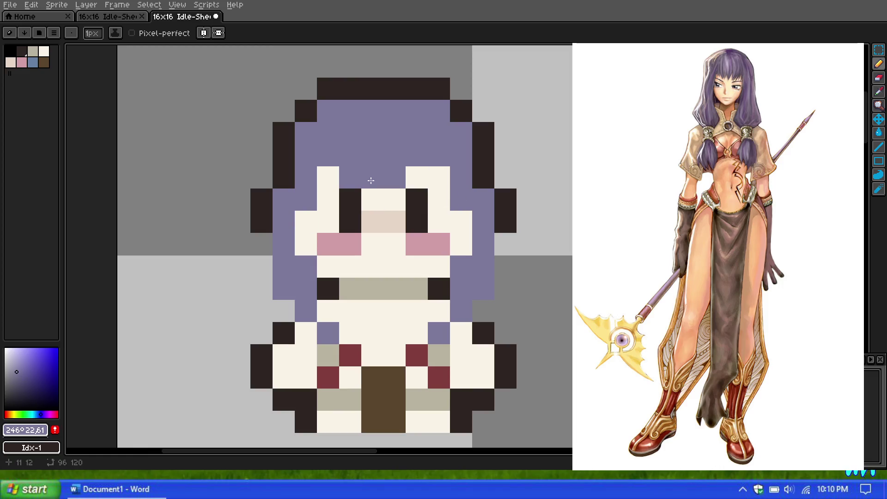
click(383, 176)
click(416, 177)
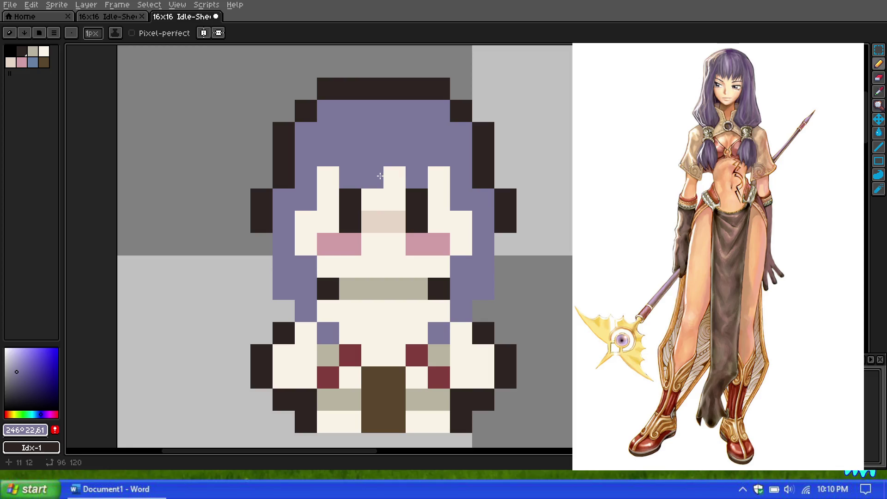
click(378, 177)
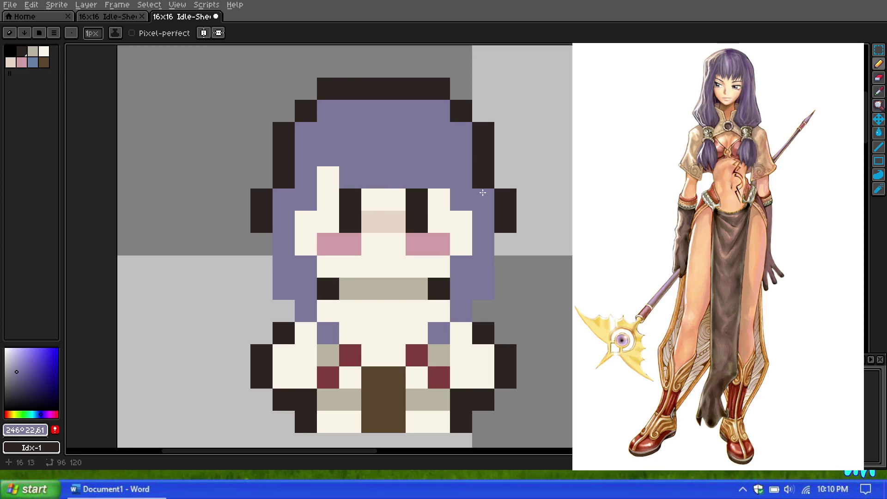
key(ctrl+z)
key(ctrl+z)
key(ctrl+z)
key(ctrl+z)
drag(439, 175, 394, 170)
scroll(365, 159, down, 4)
scroll(364, 153, up, 5)
key(ctrl+z)
key(ctrl+z)
key(ctrl+z)
scroll(392, 161, down, 4)
scroll(376, 146, up, 3)
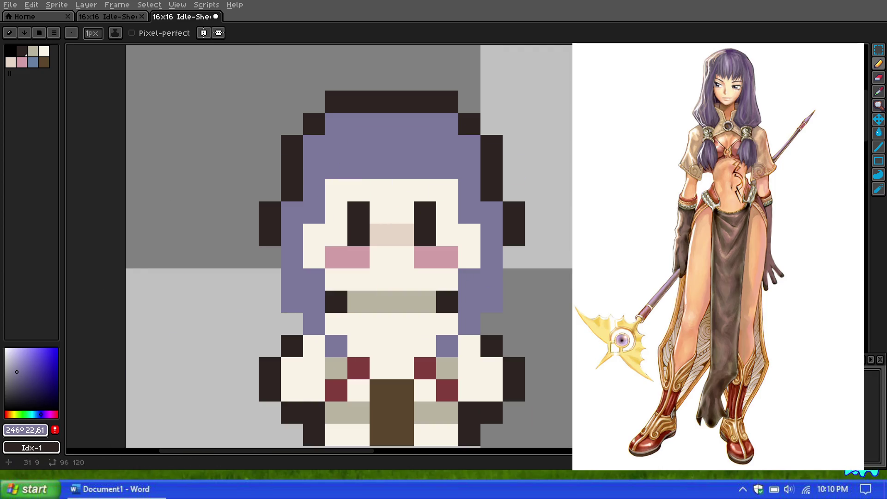
Sample the cream skin colour from the face and paint two cream gaps into the hair fringe
key(i)
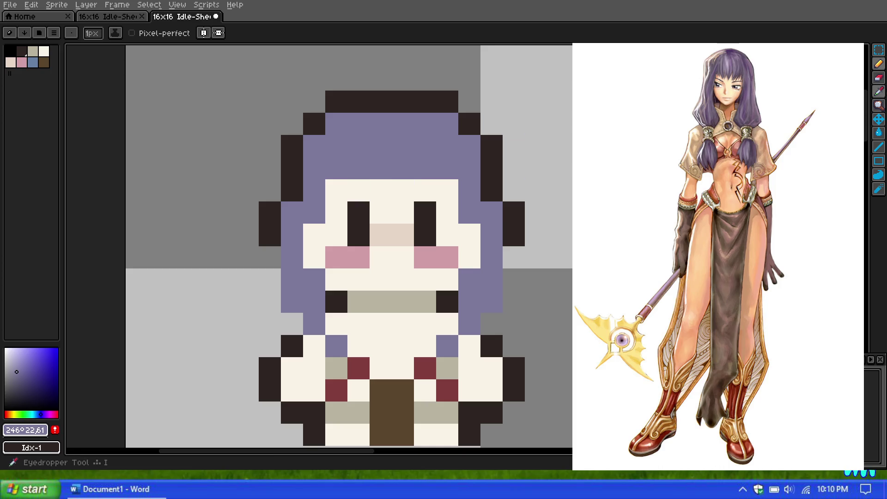
click(879, 93)
click(430, 181)
click(879, 67)
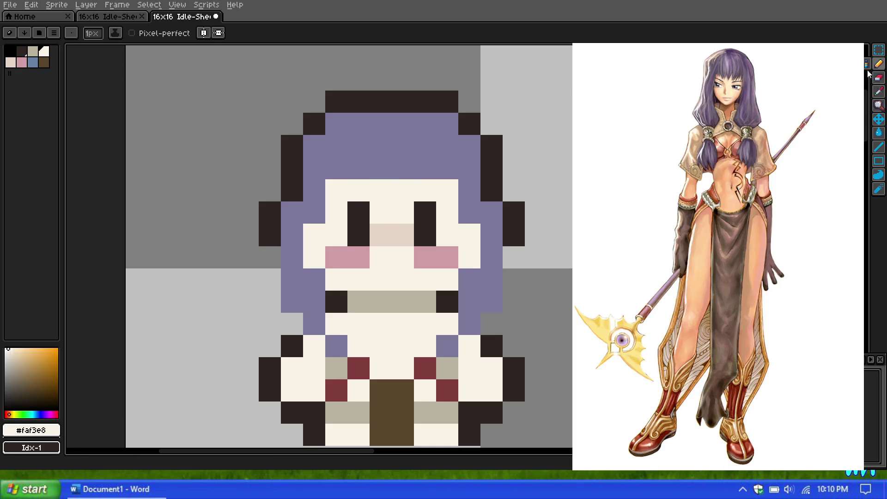
click(365, 168)
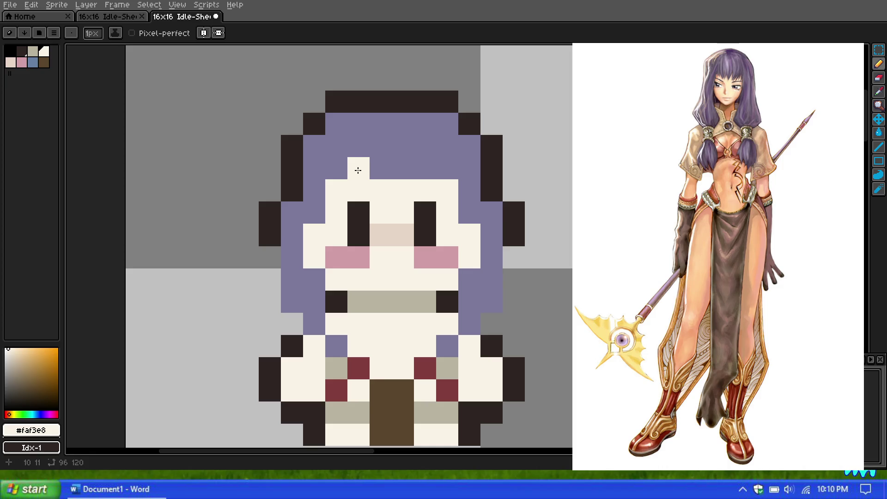
click(429, 173)
scroll(435, 171, down, 8)
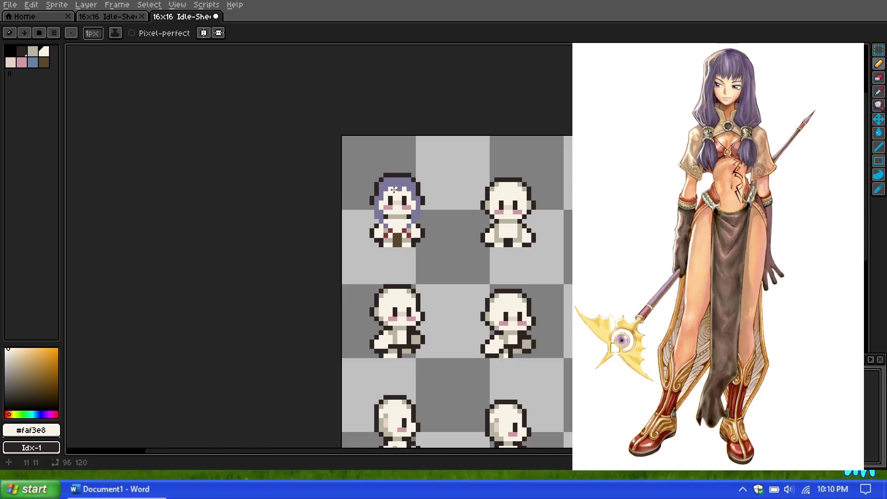
scroll(387, 174, up, 6)
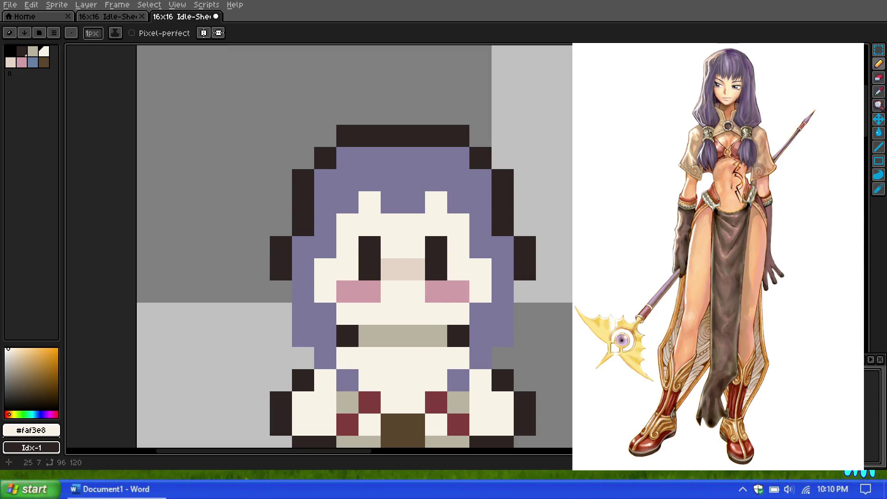
Sample the greyish purple #7c789c from the hair and paint two forehead pixels below it
click(879, 91)
click(421, 181)
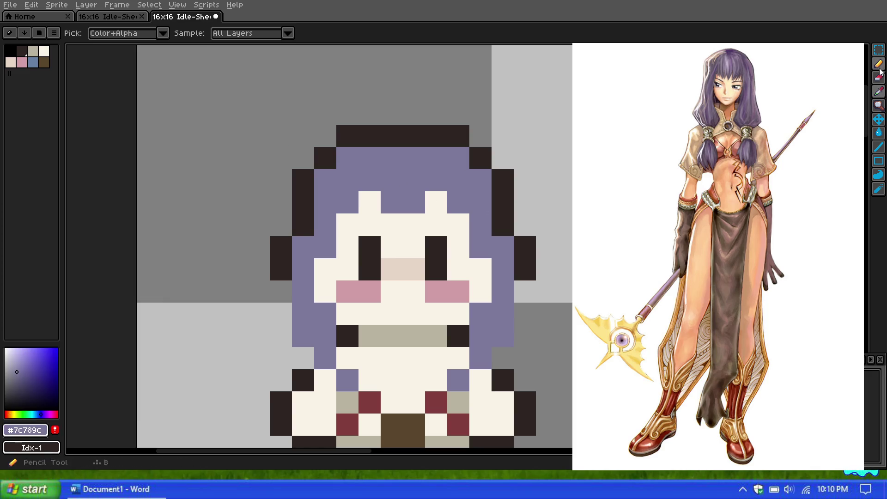
key(b)
click(392, 224)
click(414, 225)
Zoom in and out repeatedly to review the sprite up close and across the sheet
scroll(417, 201, down, 5)
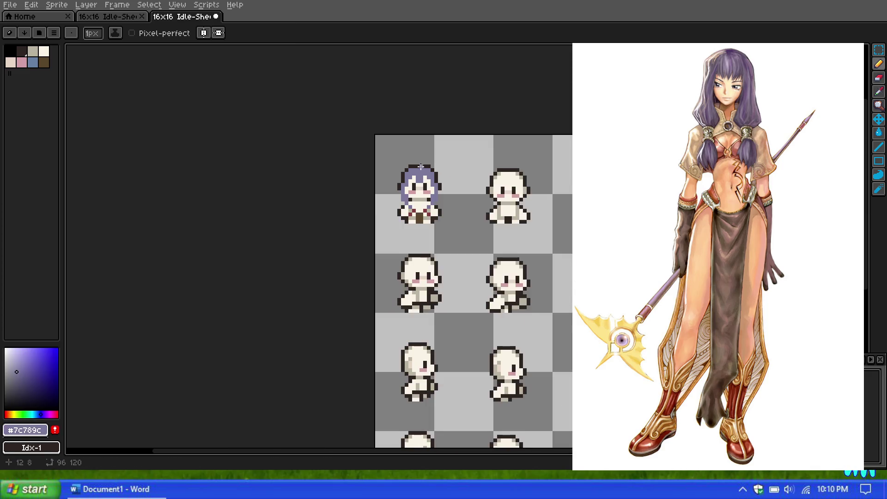
scroll(422, 177, up, 5)
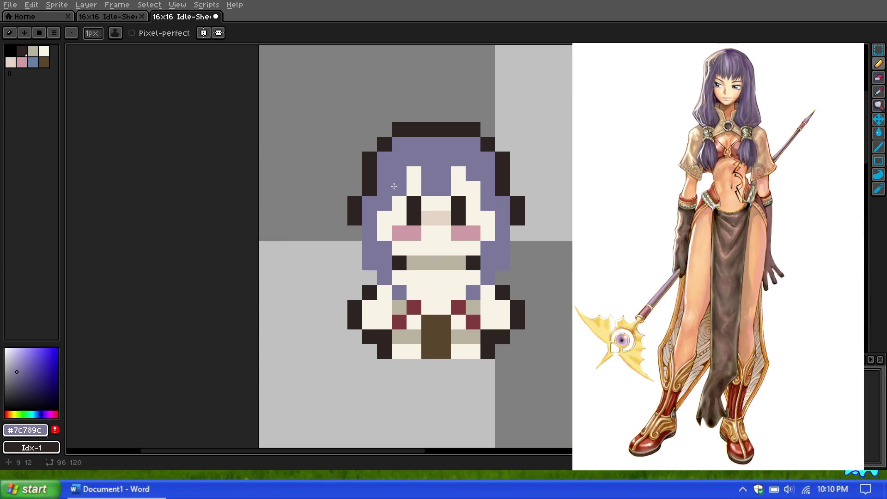
scroll(445, 178, down, 5)
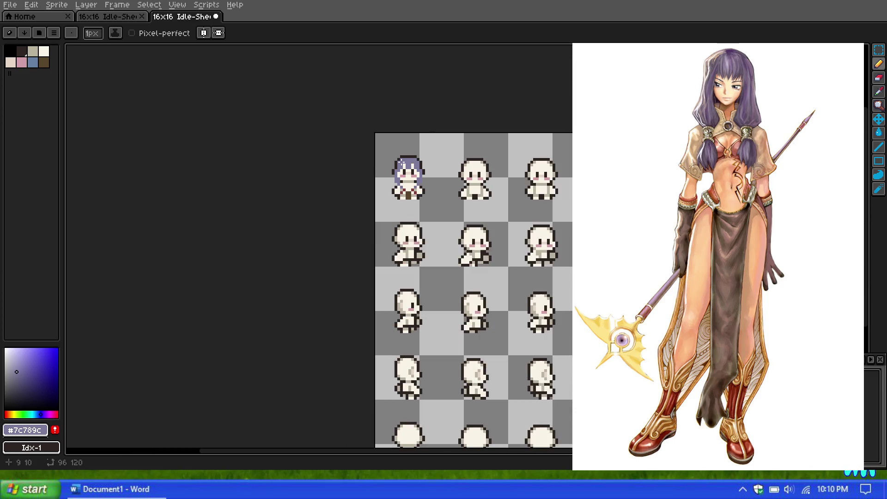
scroll(396, 153, up, 5)
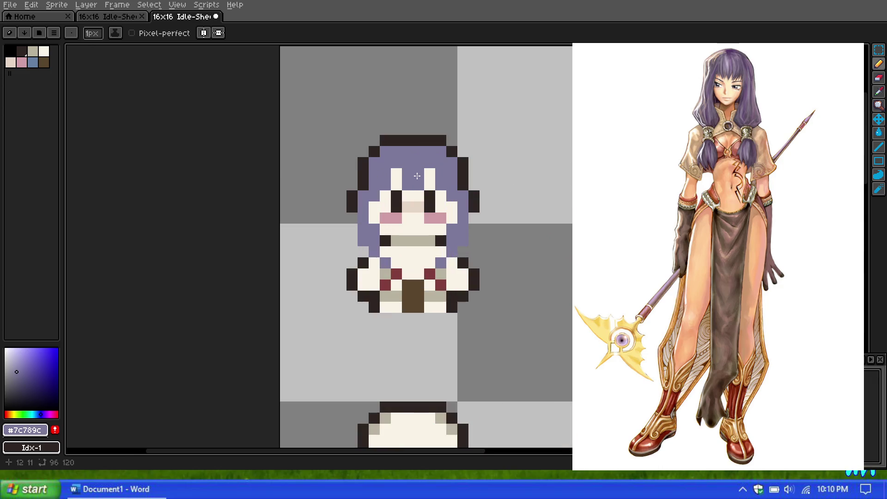
scroll(433, 171, down, 5)
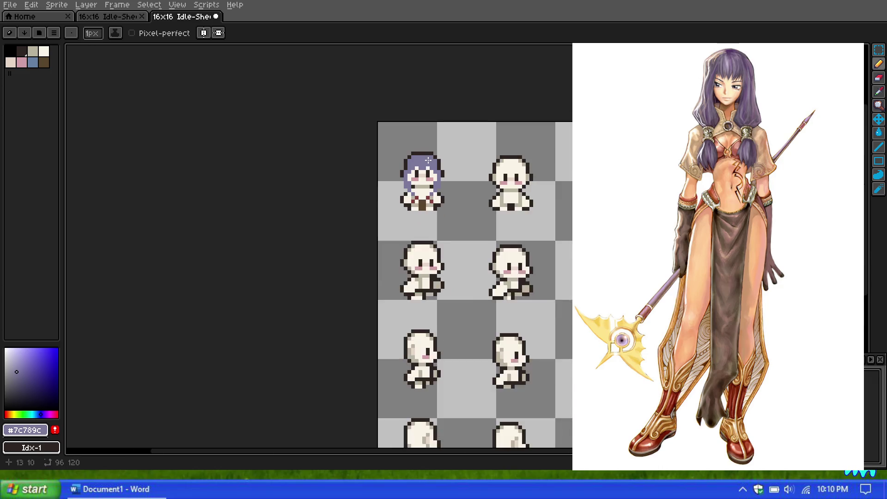
scroll(426, 150, up, 5)
scroll(421, 184, up, 2)
scroll(421, 184, down, 2)
scroll(420, 184, up, 1)
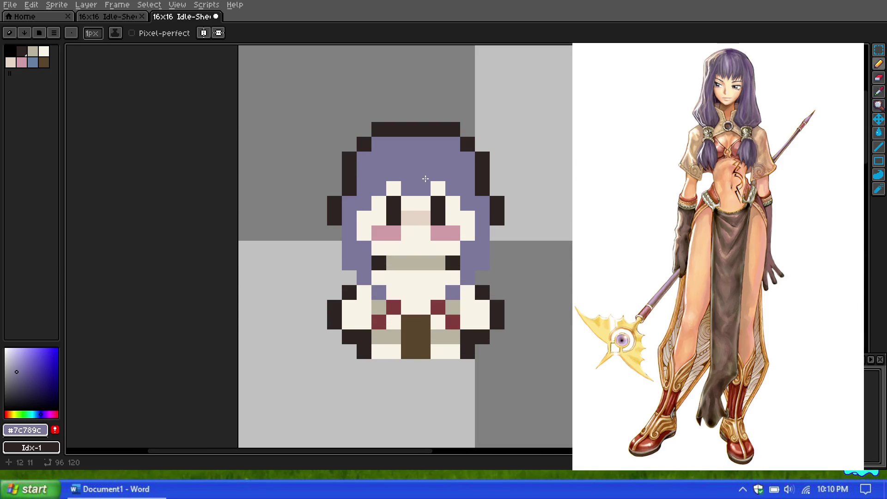
scroll(425, 179, up, 1)
scroll(432, 180, down, 10)
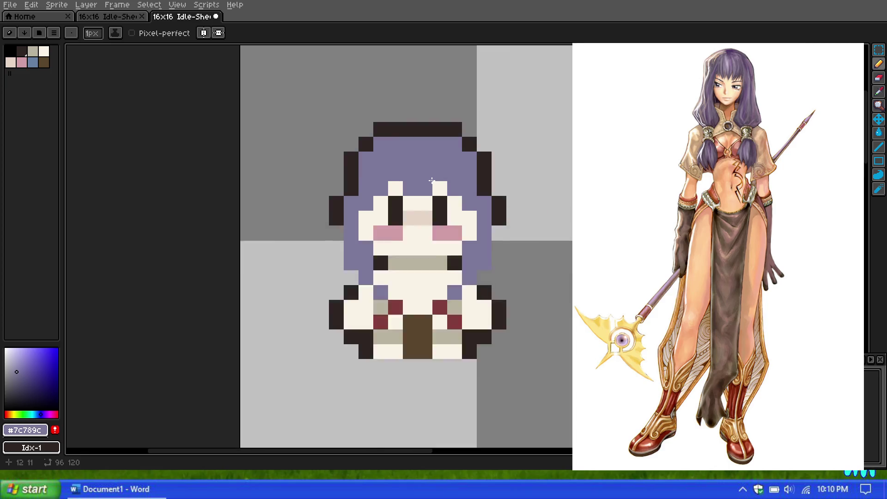
scroll(406, 191, up, 7)
click(383, 195)
scroll(385, 195, down, 2)
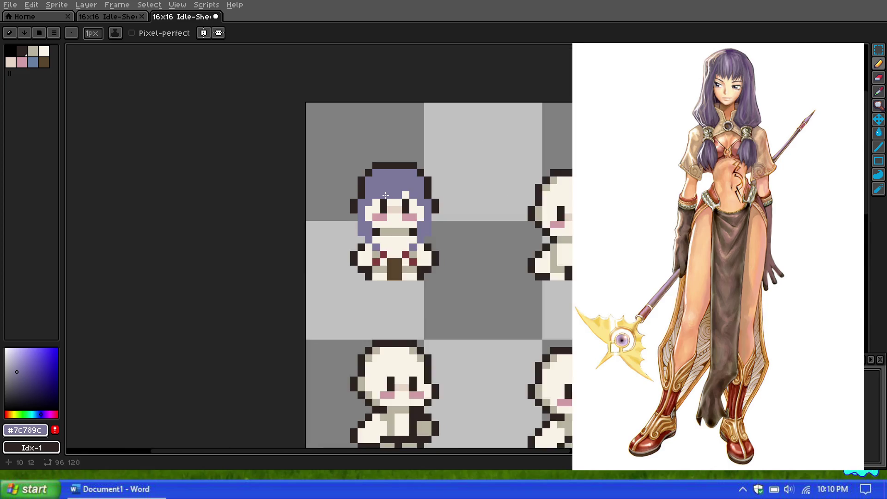
scroll(386, 196, up, 3)
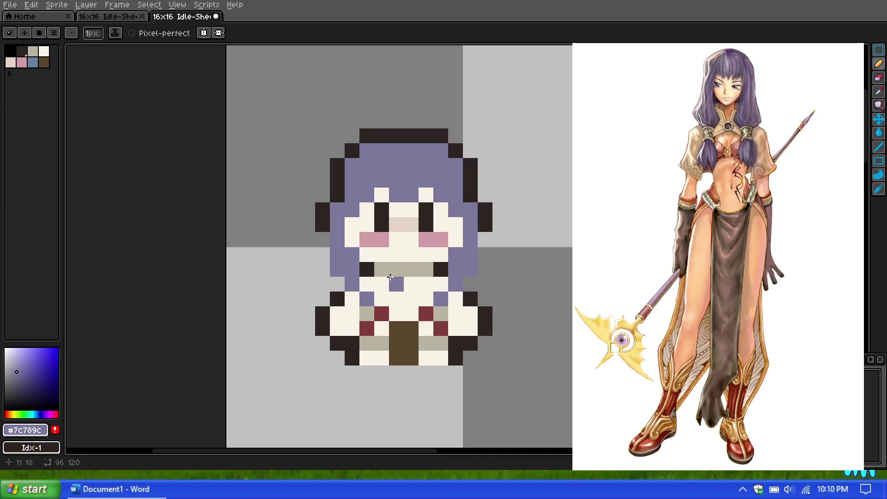
scroll(384, 282, up, 1)
Sample the outfit's dark red and tune its hue and saturation into a light gold
key(i)
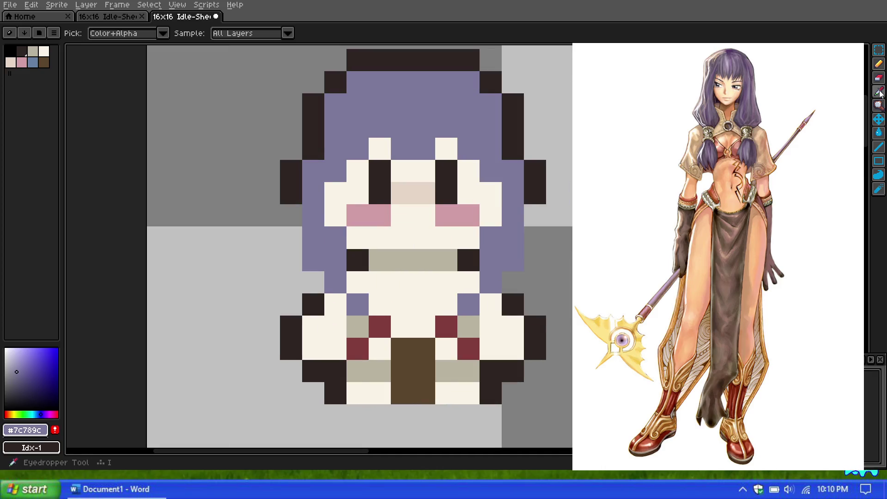
click(441, 330)
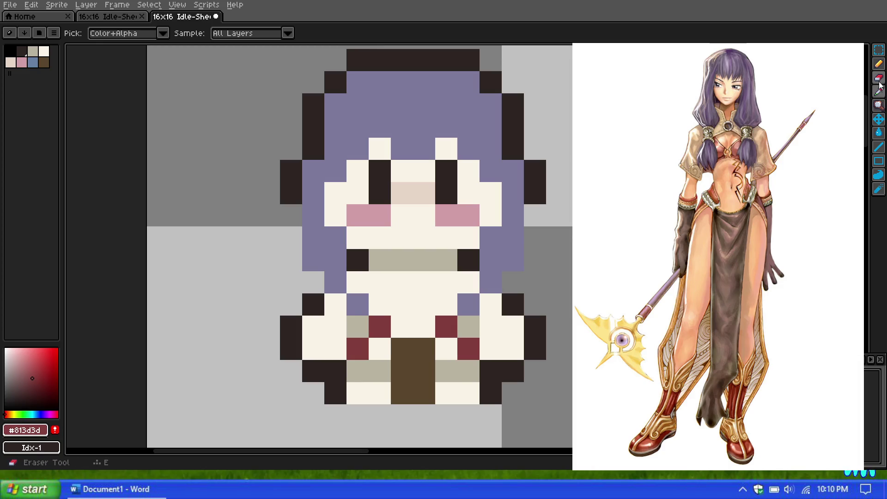
click(880, 67)
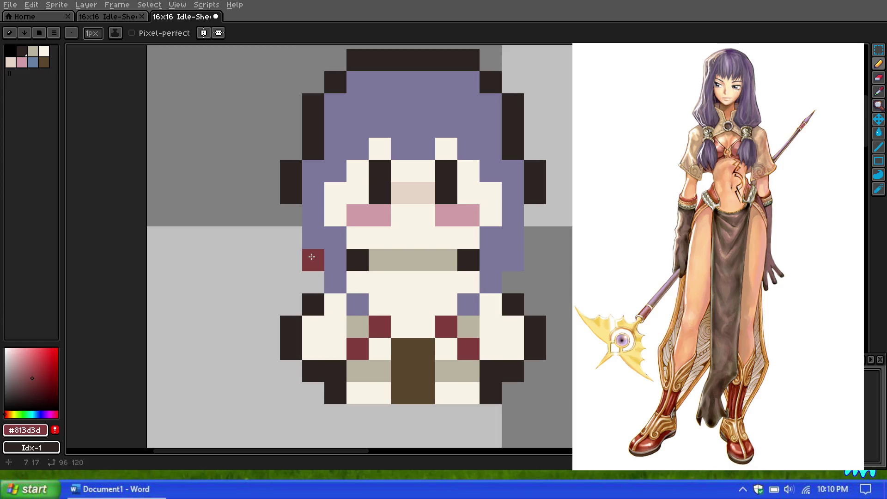
click(13, 413)
click(24, 373)
click(9, 414)
click(11, 414)
drag(12, 414, 14, 414)
click(22, 365)
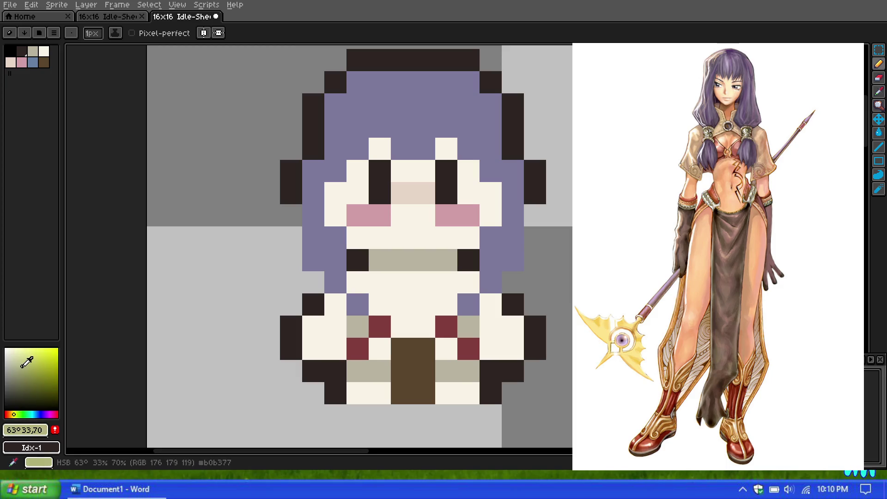
drag(15, 414, 11, 414)
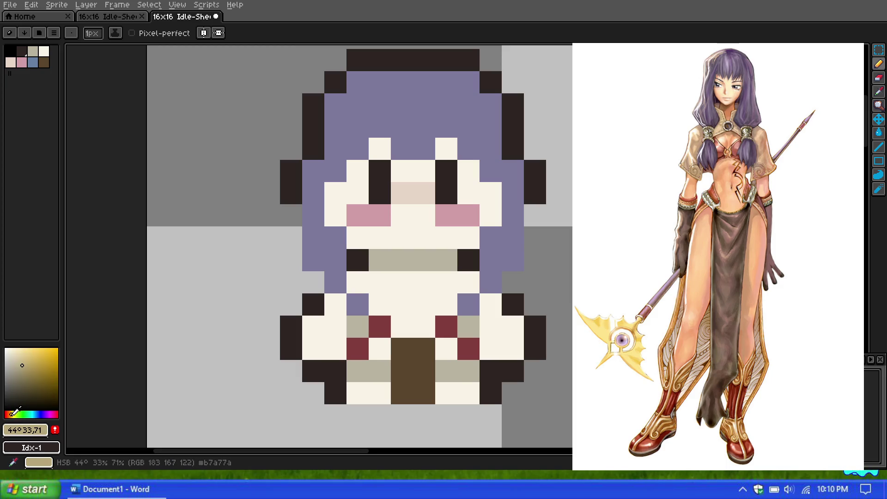
click(27, 362)
click(29, 356)
Paint gold ornament pixels in the hair on both sides of the face, redoing a misplaced one
click(316, 232)
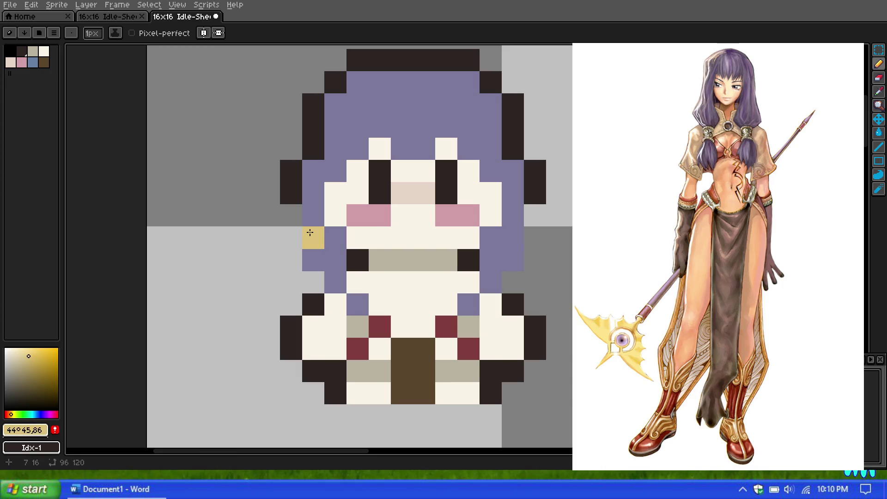
click(503, 236)
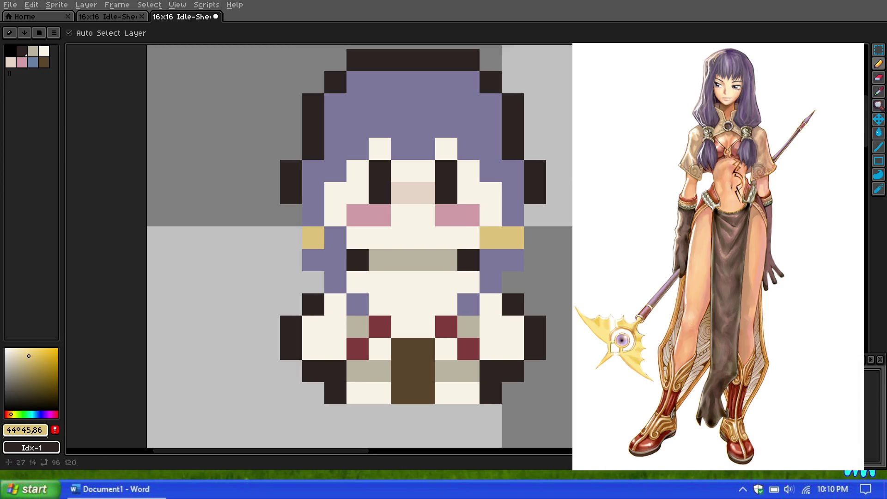
key(ctrl+z)
click(513, 238)
click(557, 290)
scroll(557, 291, down, 6)
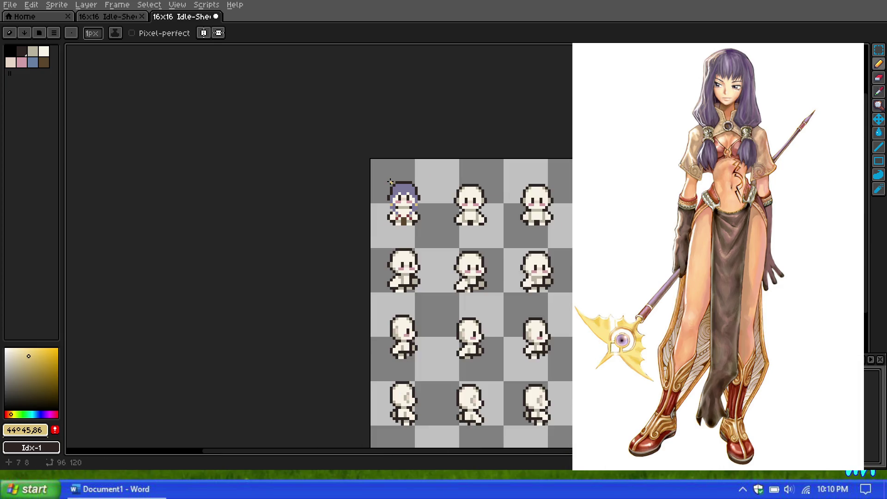
Sample the dark brown #5b462e from the centre strip and return to the Pencil
scroll(400, 197, up, 6)
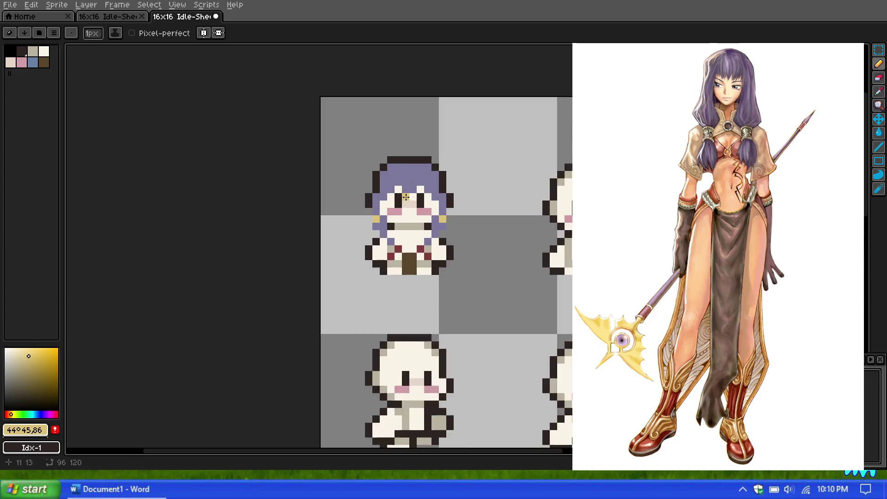
scroll(413, 197, up, 1)
scroll(475, 228, down, 1)
scroll(475, 228, up, 1)
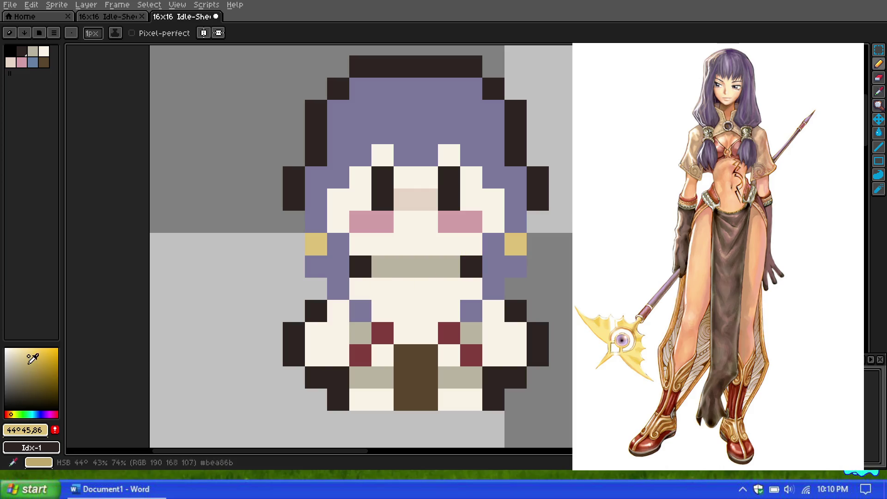
drag(13, 415, 9, 414)
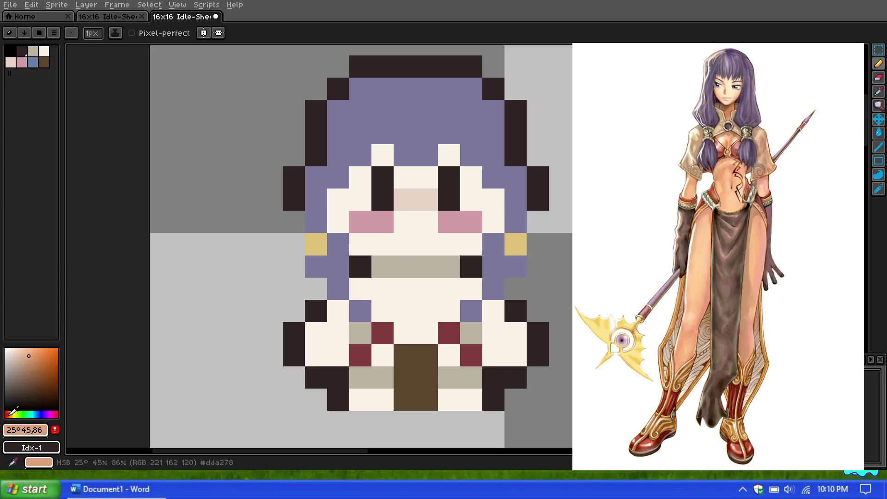
click(879, 92)
click(410, 358)
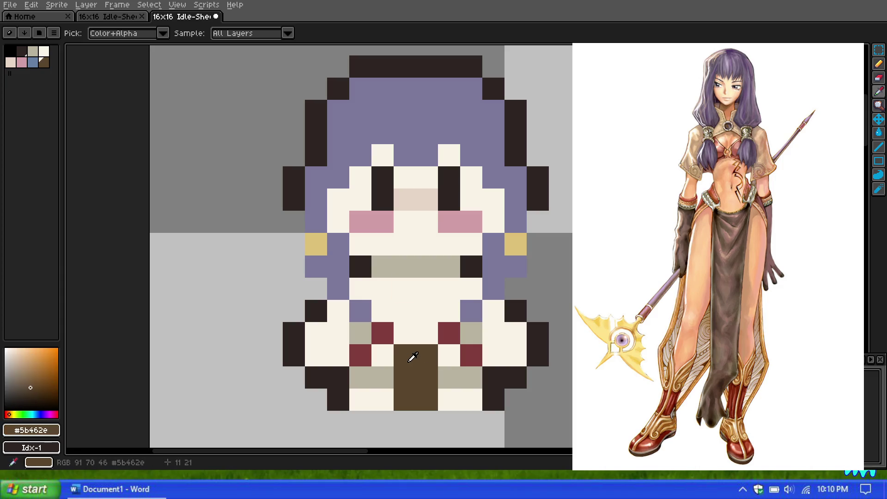
click(877, 74)
scroll(304, 272, down, 1)
scroll(297, 276, up, 1)
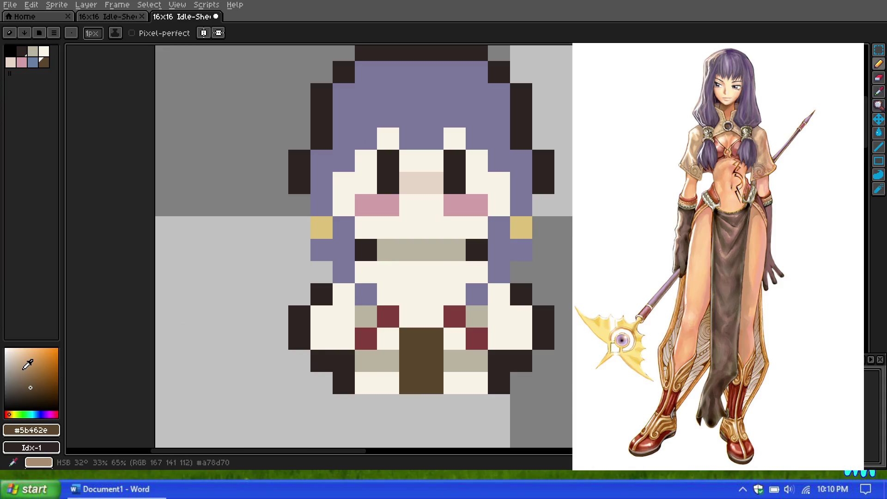
Choose tan #a78d70 and paint tan pixels on both shoulders and beside the neck
click(22, 369)
click(327, 270)
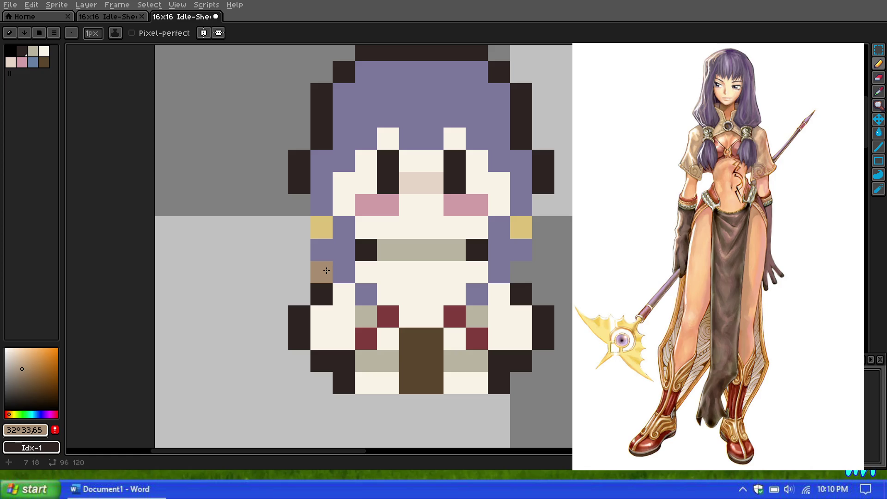
click(346, 297)
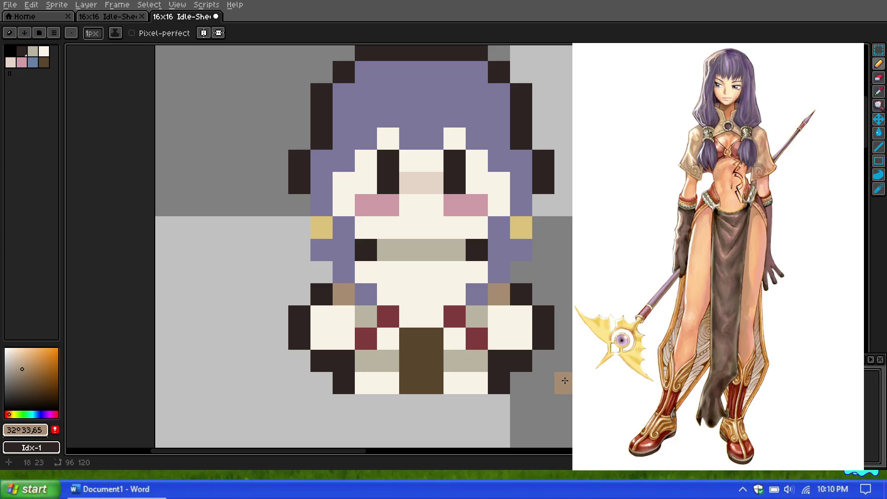
click(483, 313)
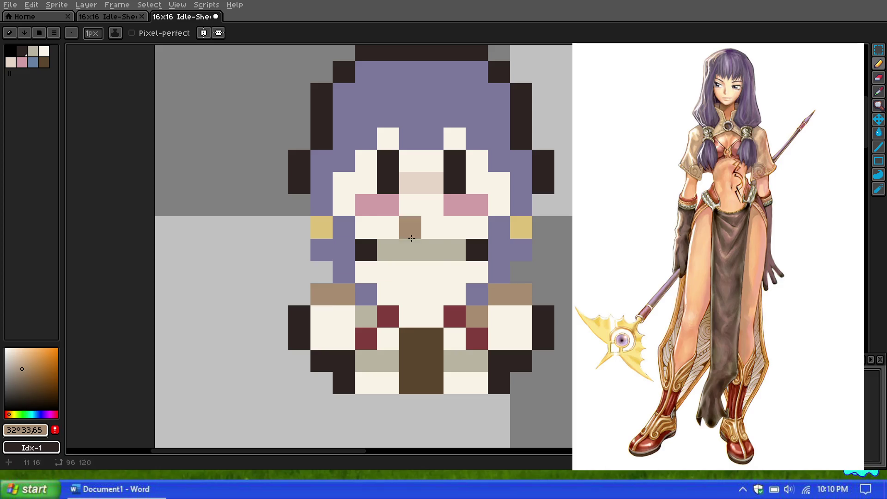
scroll(424, 235, down, 6)
scroll(426, 235, up, 6)
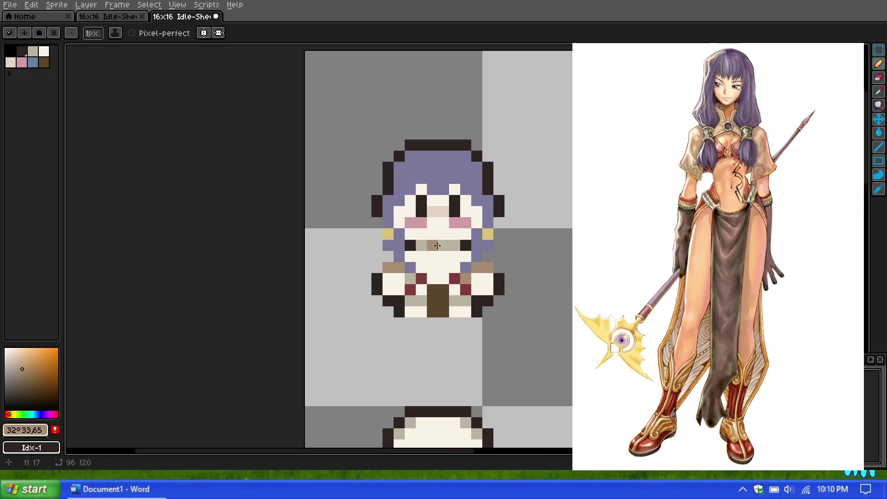
click(378, 255)
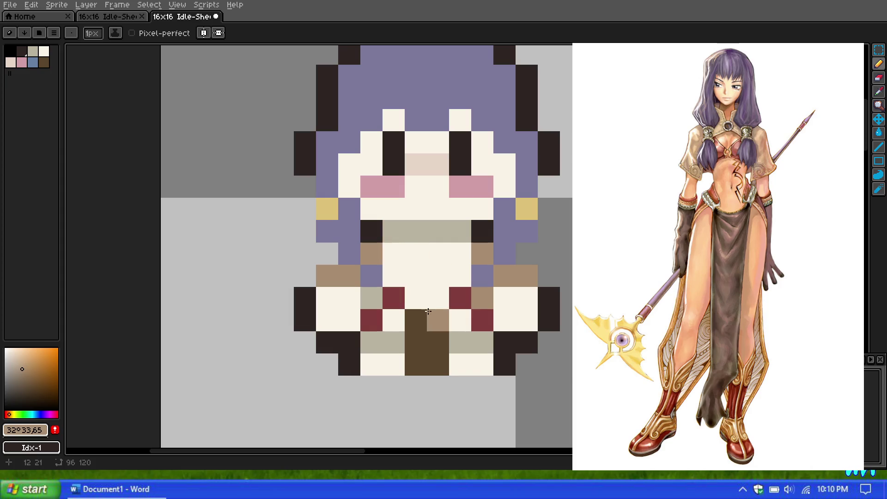
click(879, 93)
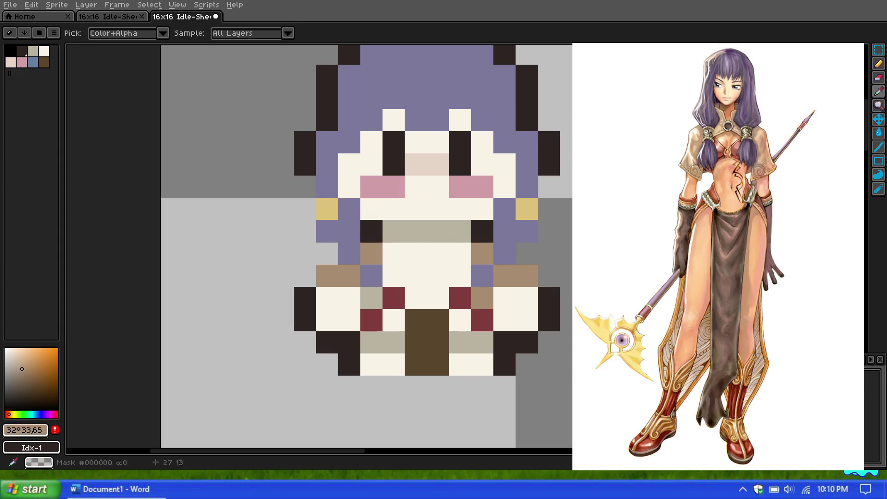
Sample the outfit's maroon, then the light beige #e7d5c6 from the nose for chest shading
click(393, 293)
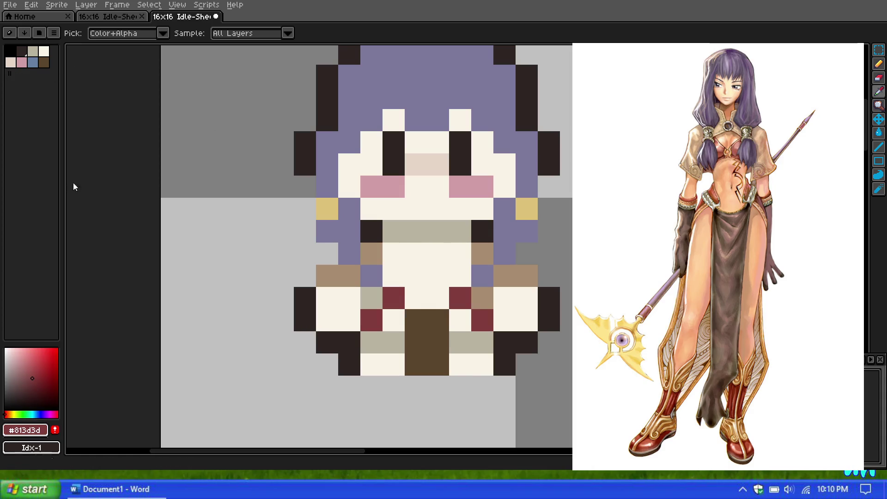
click(878, 72)
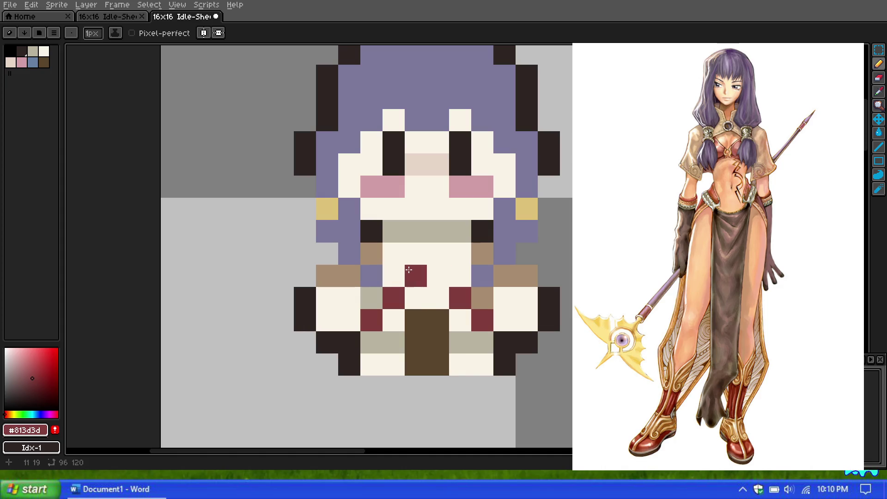
click(879, 92)
click(432, 160)
click(879, 65)
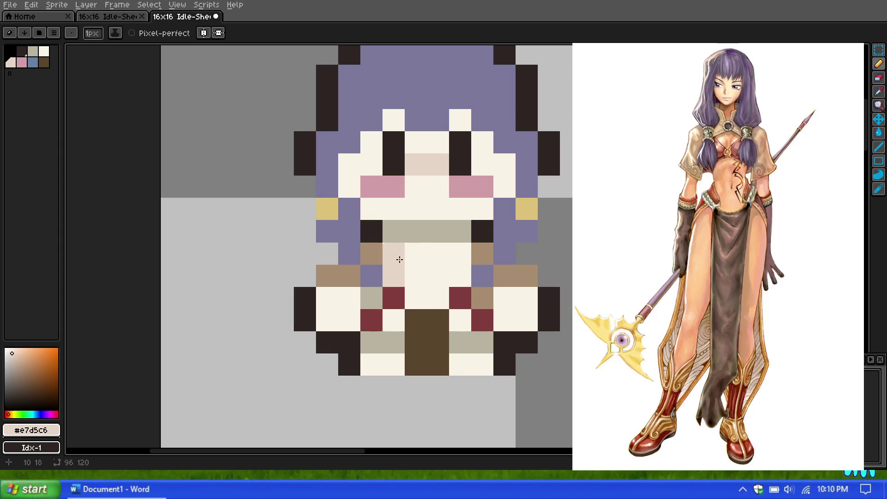
scroll(437, 242, down, 5)
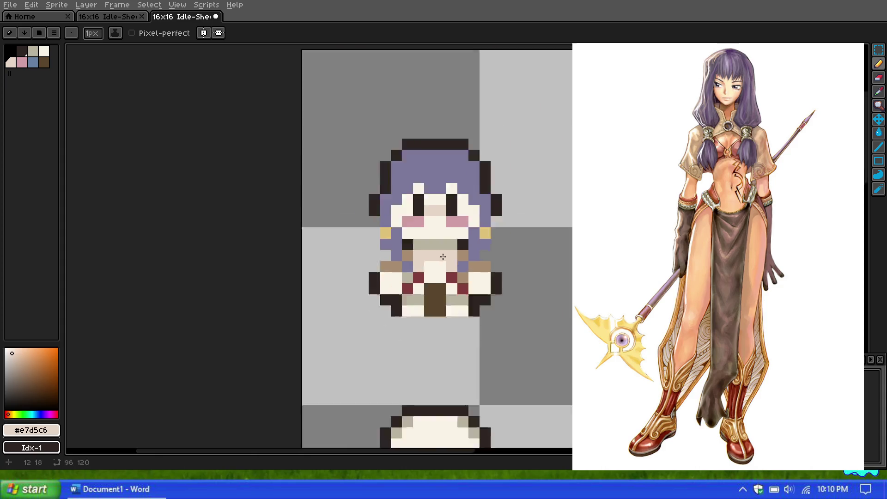
Undo the extra beige chest pixels and paint three torso-side cells beige #e7d5c6
scroll(437, 241, up, 5)
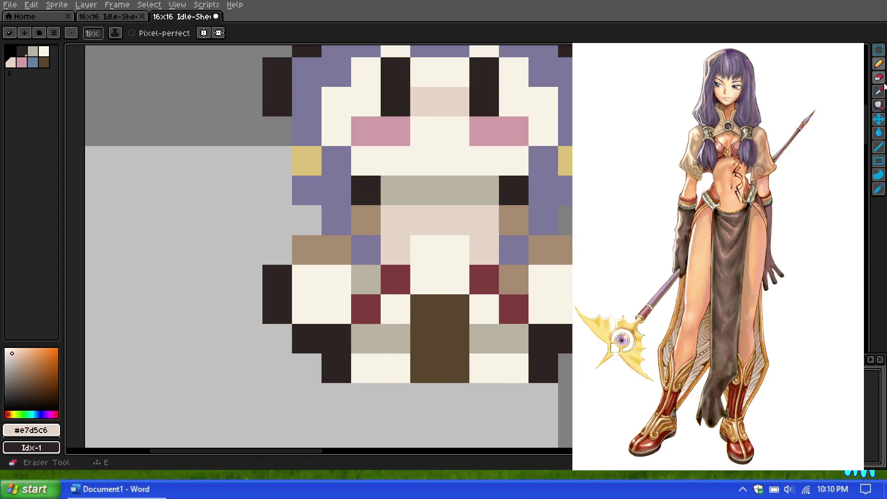
key(ctrl+z)
key(ctrl+z)
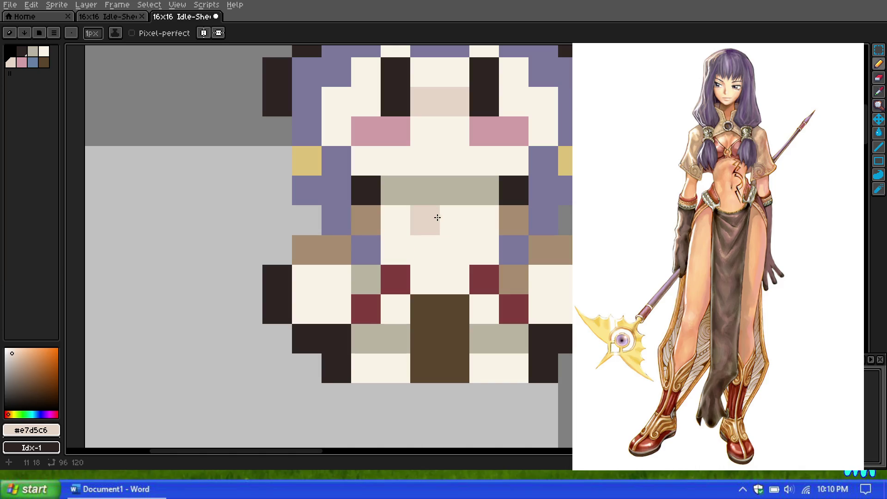
scroll(436, 217, down, 5)
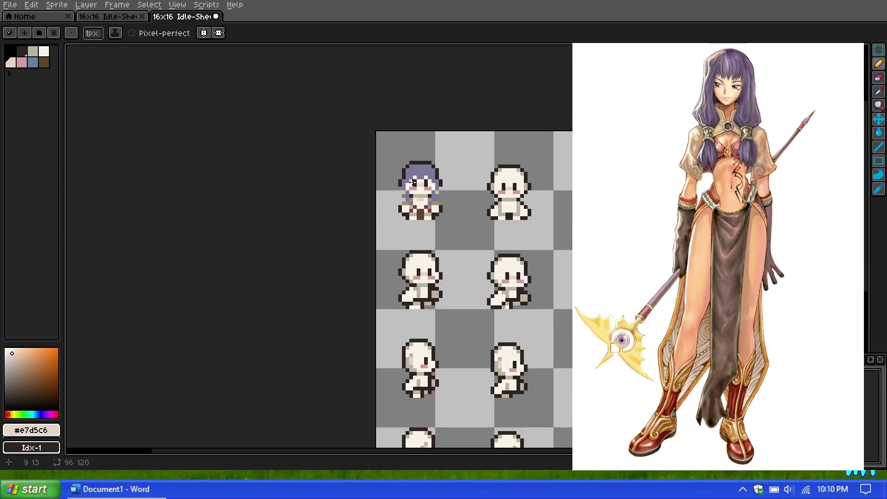
scroll(412, 183, up, 5)
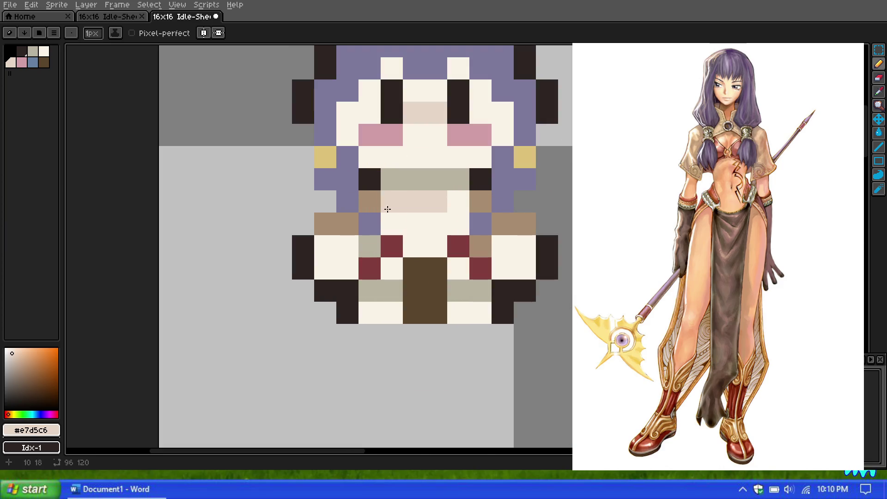
click(370, 224)
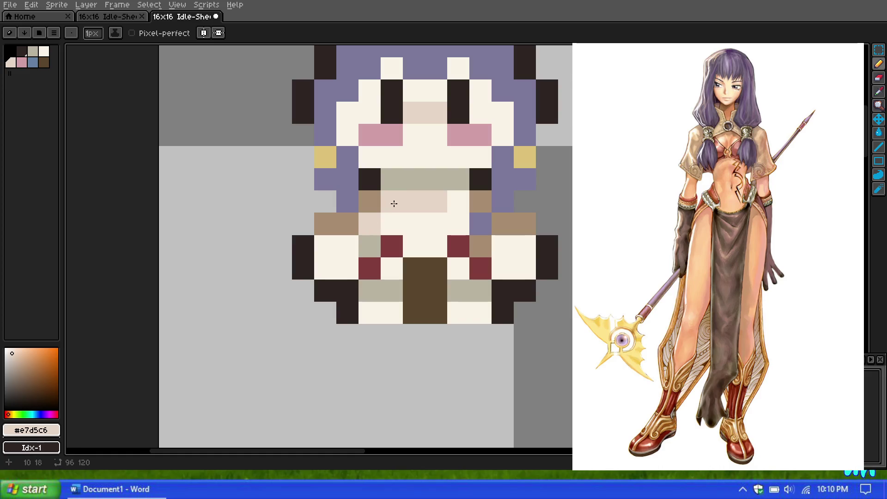
drag(477, 221, 452, 201)
Sample the greyish purple #7c789c from the hair as the drawing colour
click(879, 91)
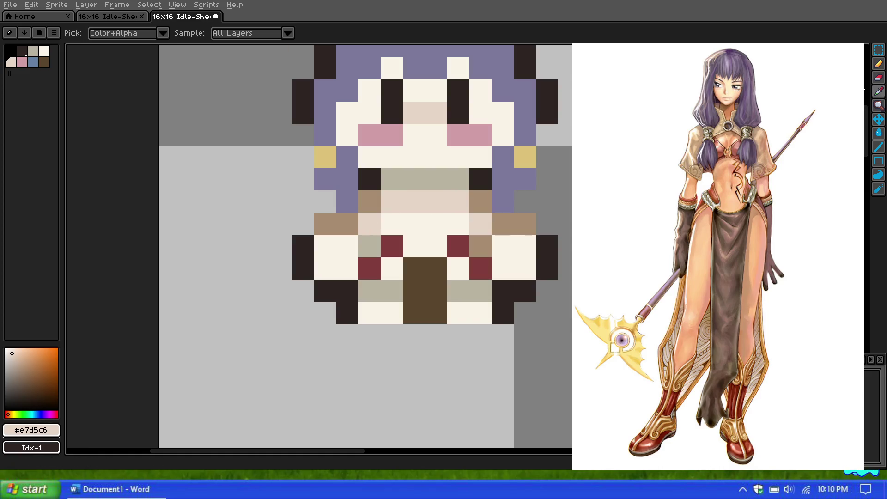
click(499, 192)
click(879, 64)
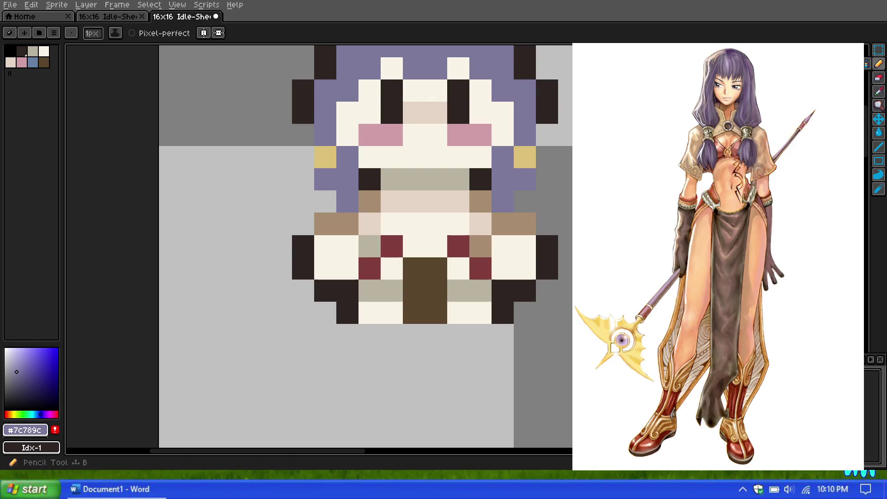
Paint #7c789c hair cells one pixel outside the outline on both sides at shoulder height
click(330, 223)
click(522, 223)
click(415, 223)
scroll(411, 175, down, 5)
scroll(403, 167, up, 5)
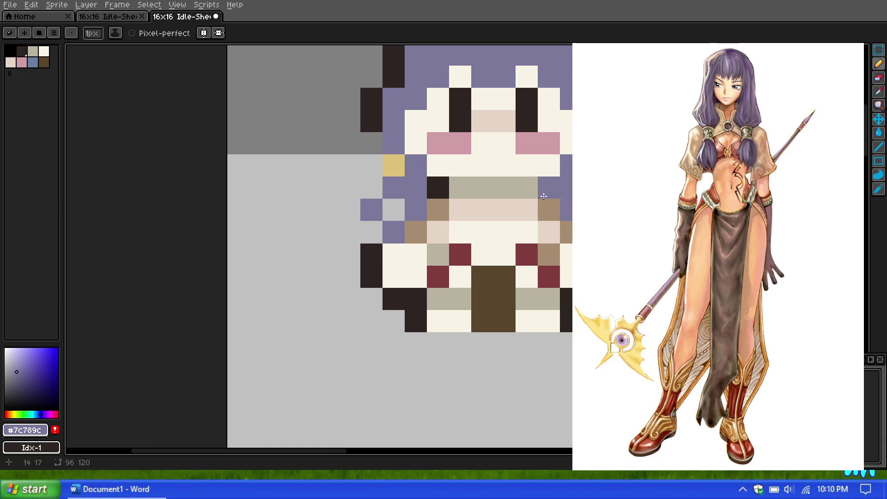
scroll(469, 161, down, 5)
scroll(467, 157, up, 4)
scroll(481, 166, down, 2)
scroll(490, 172, up, 3)
scroll(461, 201, down, 4)
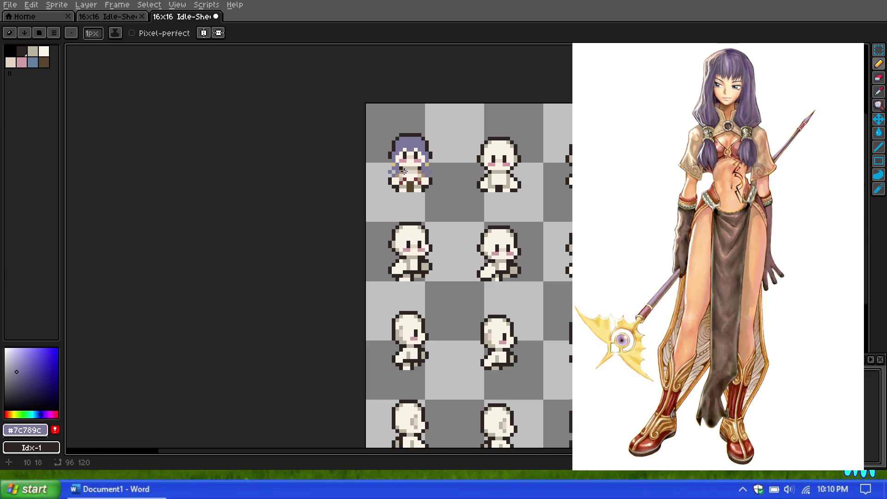
scroll(417, 179, up, 3)
scroll(417, 180, up, 2)
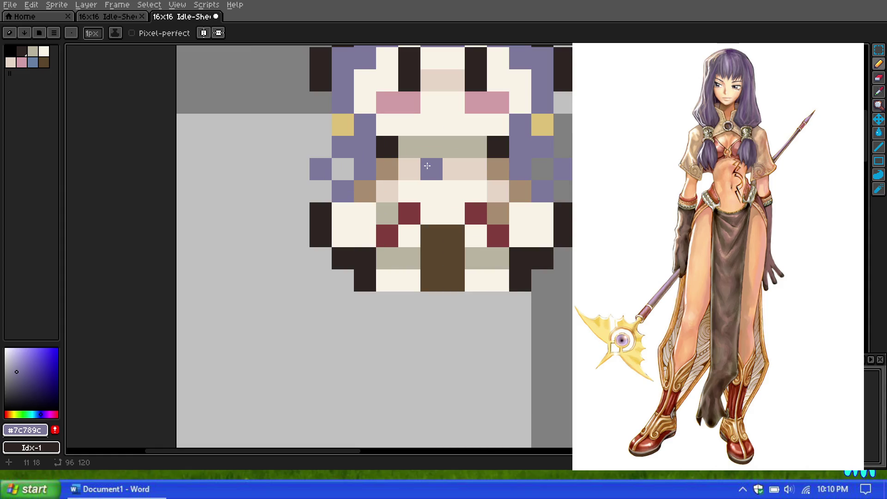
scroll(426, 165, down, 2)
scroll(426, 166, up, 2)
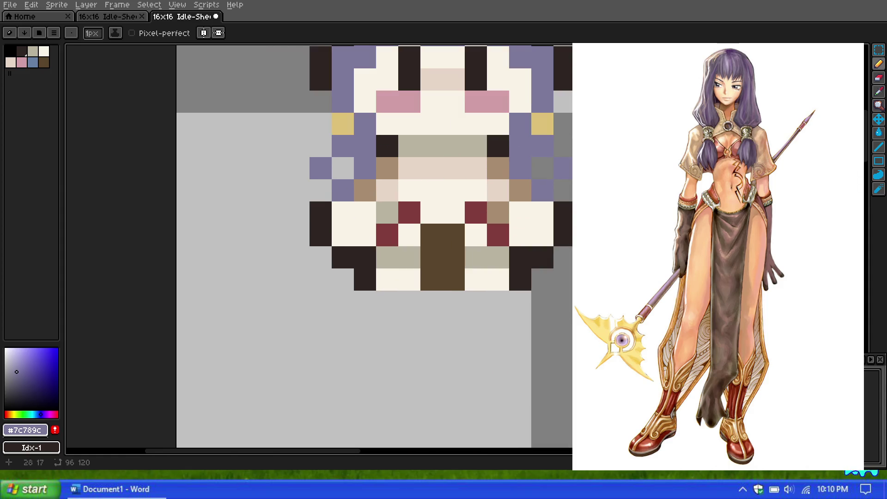
scroll(416, 231, down, 2)
scroll(416, 231, up, 2)
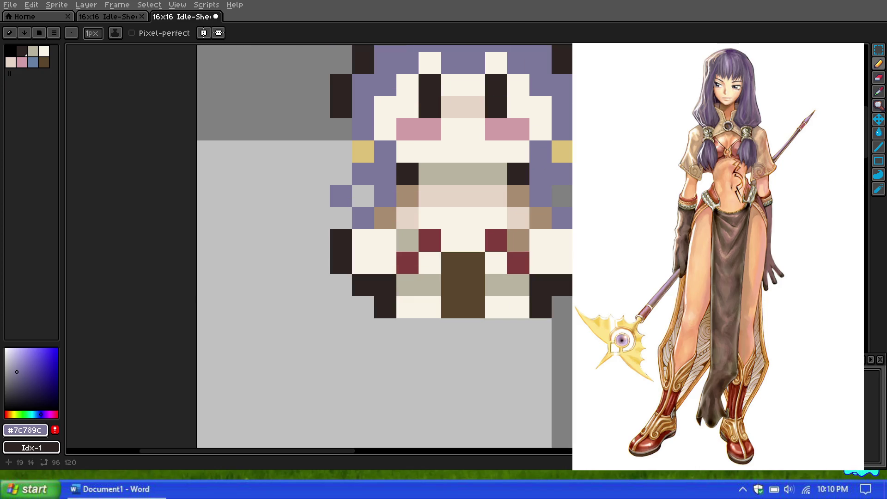
Sample light beige #e7d5c6 and paint bottom-row cells flanking the brown strip, undoing one misplaced pixel
click(880, 93)
click(457, 188)
click(879, 63)
click(443, 276)
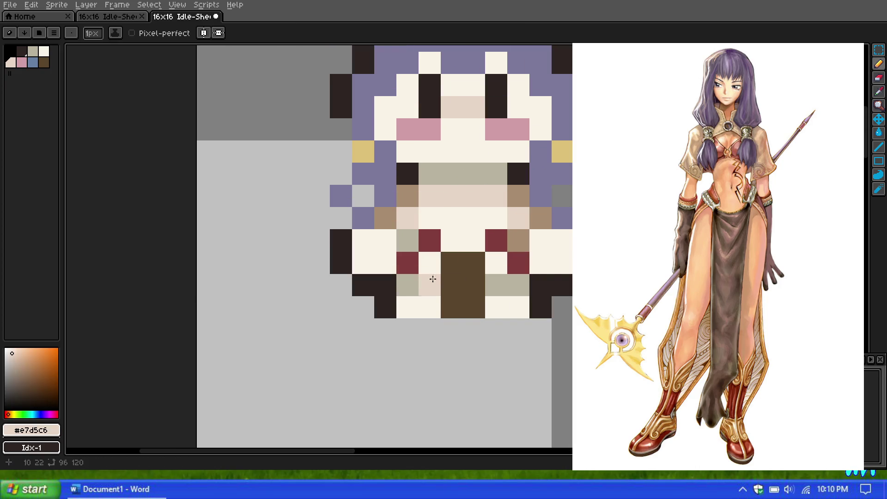
key(ctrl+z)
click(428, 264)
click(489, 263)
click(498, 280)
click(515, 283)
click(408, 283)
click(430, 280)
scroll(430, 277, down, 3)
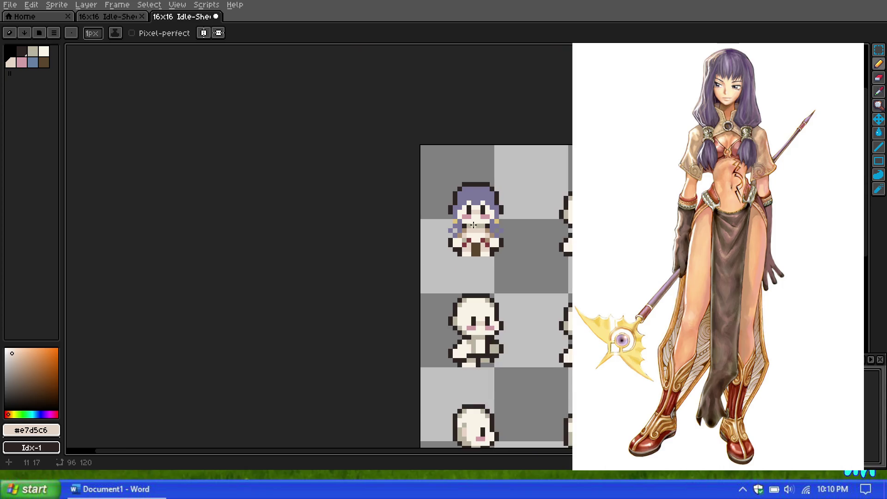
scroll(474, 243, up, 5)
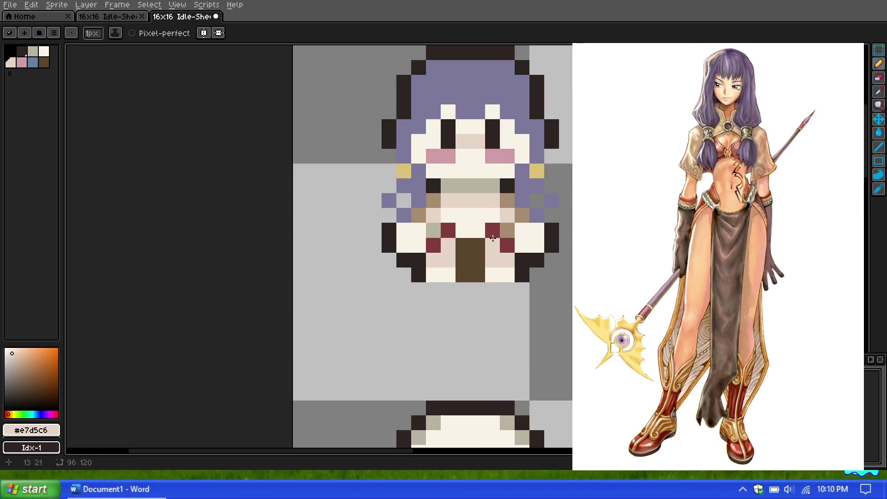
scroll(462, 204, up, 1)
scroll(466, 208, down, 1)
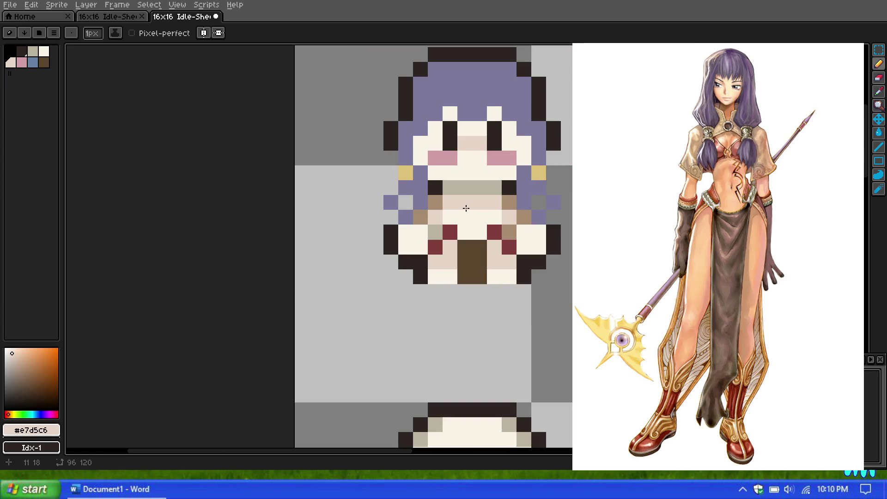
Select the blue-grey palette swatch Idx-6 as the foreground colour
scroll(477, 207, down, 3)
scroll(461, 158, up, 3)
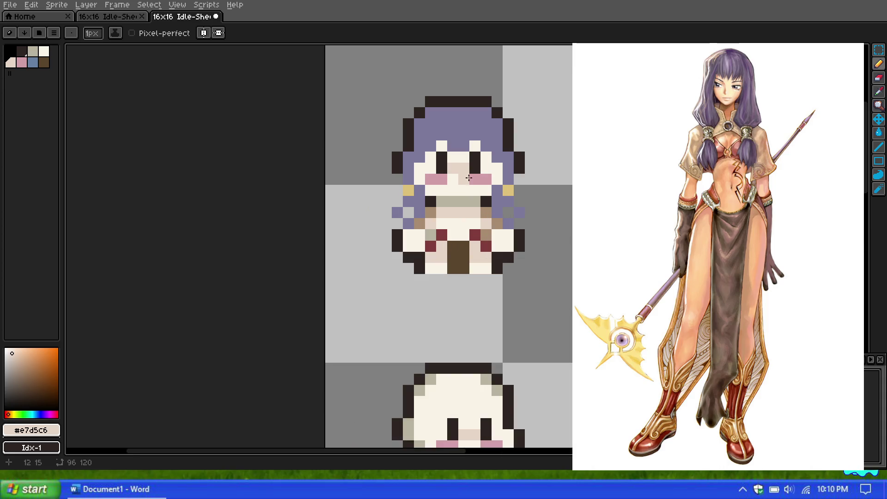
scroll(461, 159, down, 3)
scroll(449, 128, up, 3)
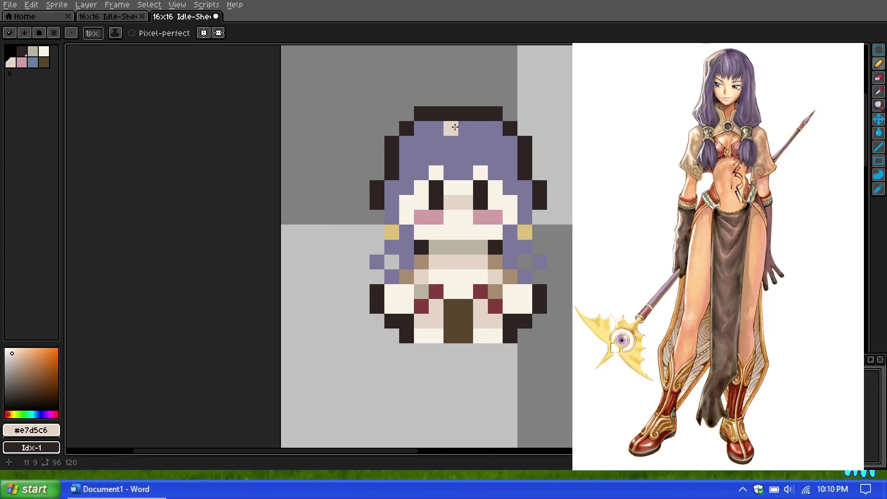
click(33, 62)
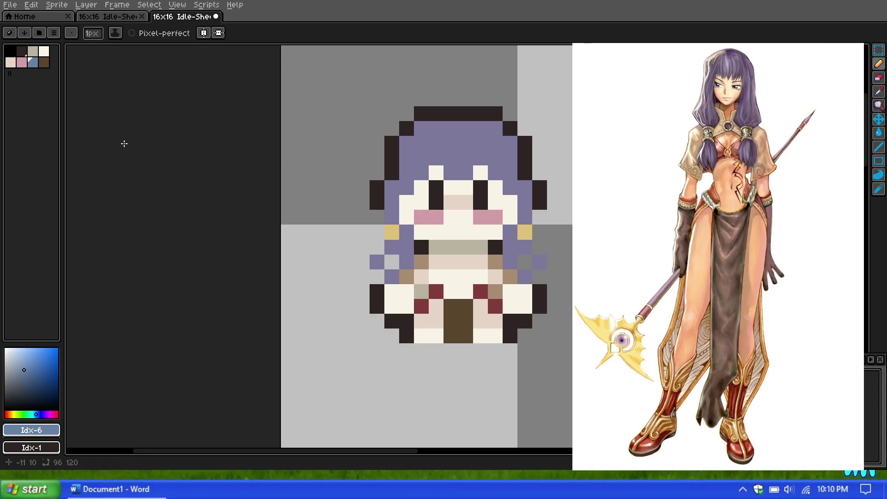
scroll(366, 226, down, 3)
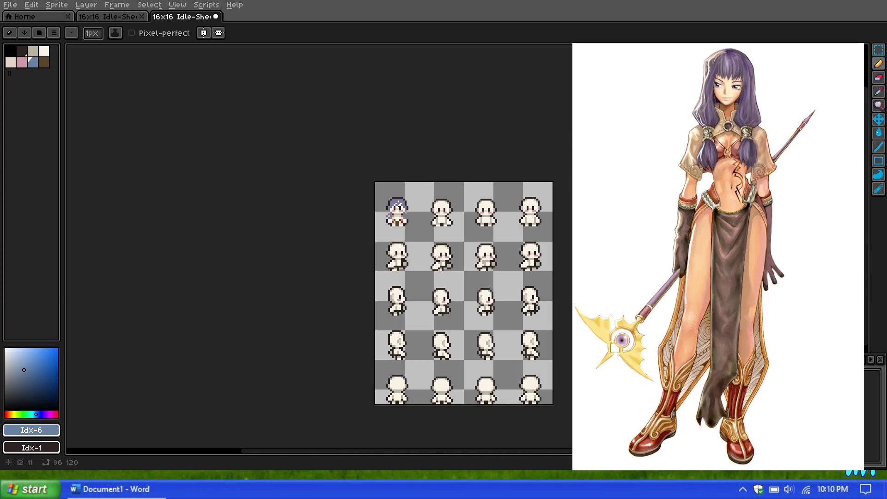
scroll(396, 205, down, 2)
scroll(393, 208, up, 6)
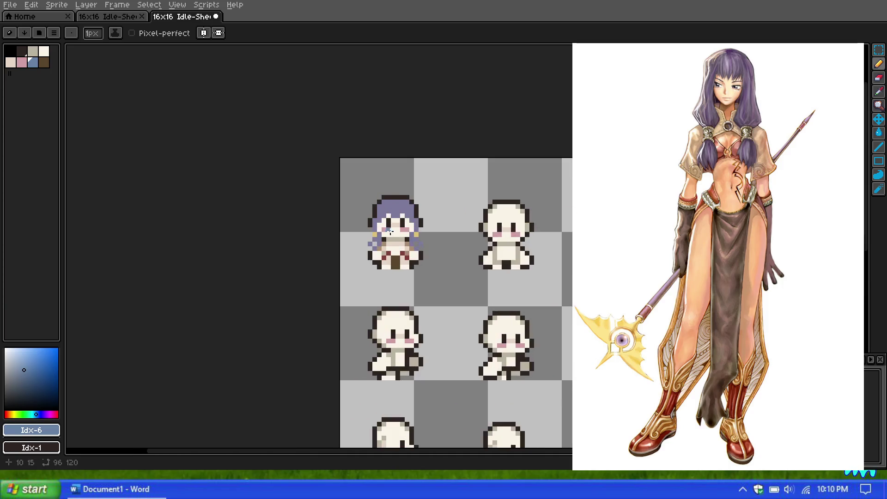
scroll(387, 246, up, 1)
click(879, 92)
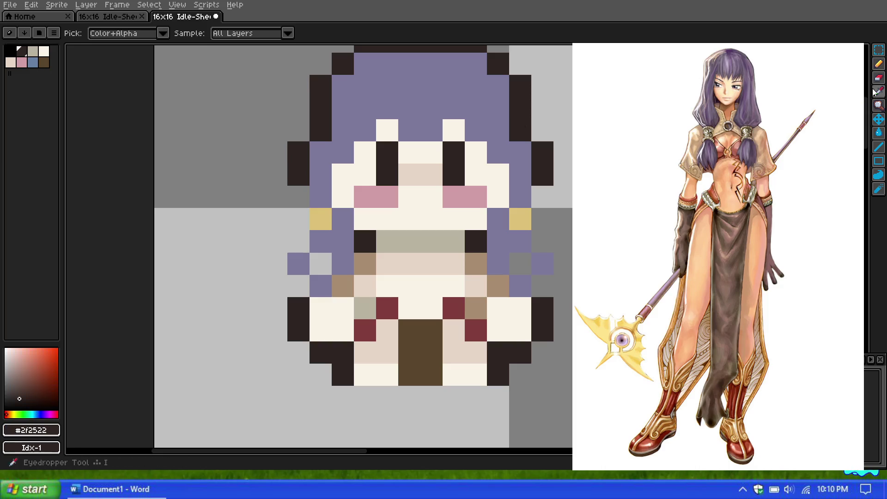
Paint a dark #2f2522 outline pixel beside the body
click(879, 63)
click(518, 251)
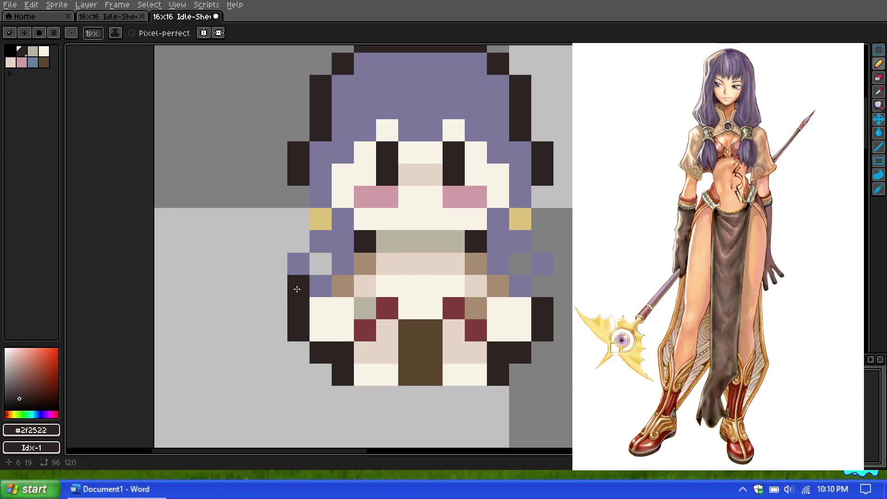
key(v)
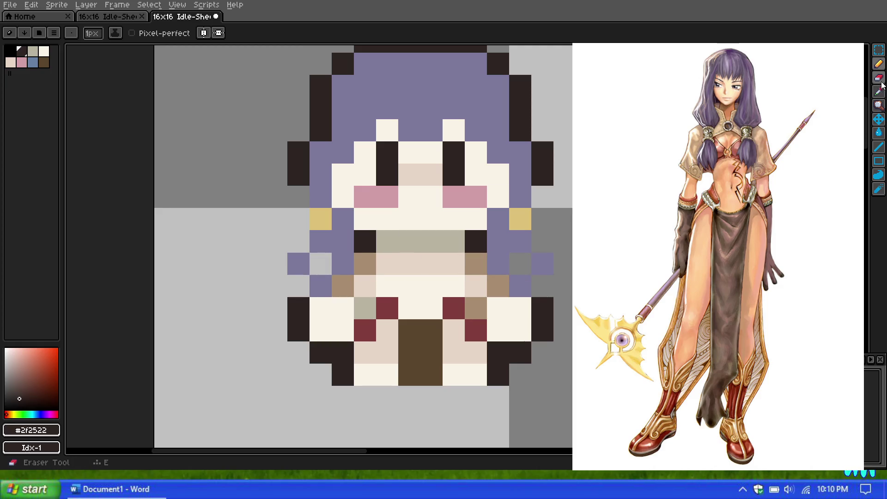
Mix a desaturated slate blue (HSB 214°, 42%, 43%) for the eyes from the palette's blue-grey
click(36, 414)
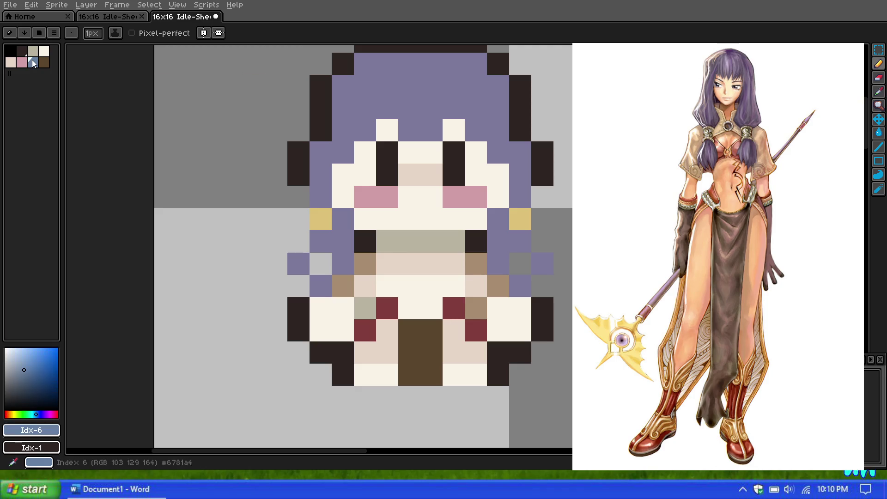
click(34, 381)
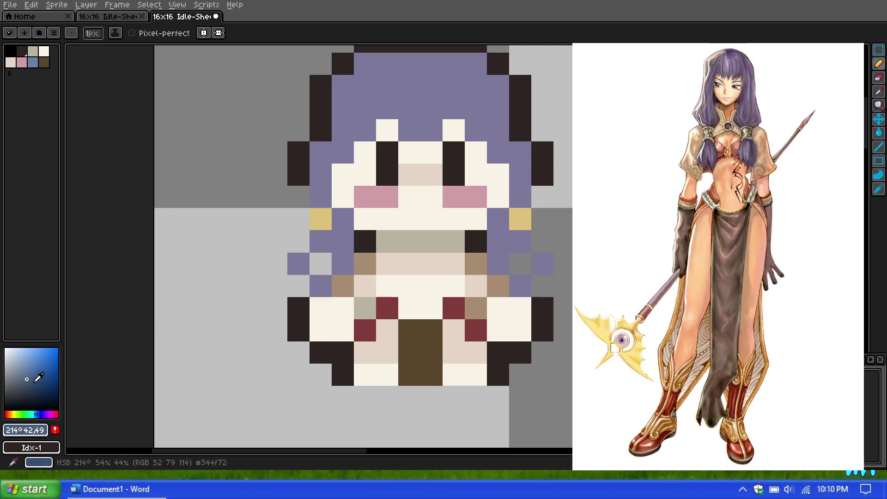
click(21, 381)
key(b)
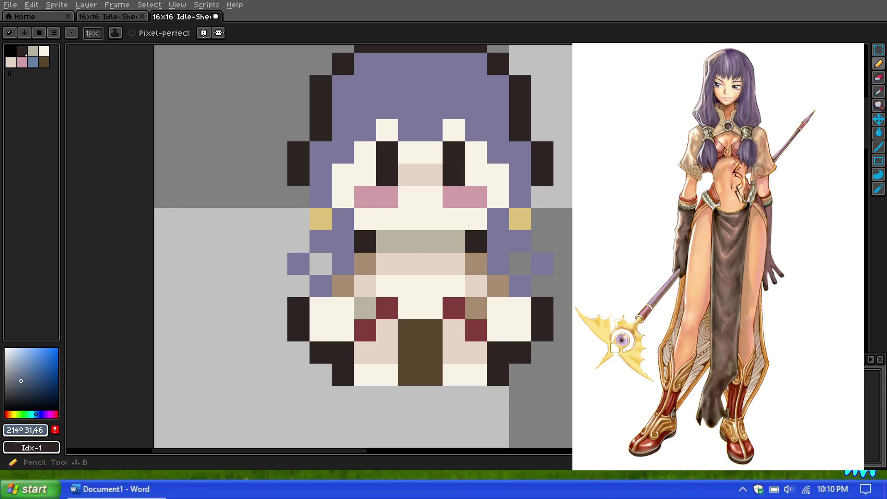
key(i)
click(33, 66)
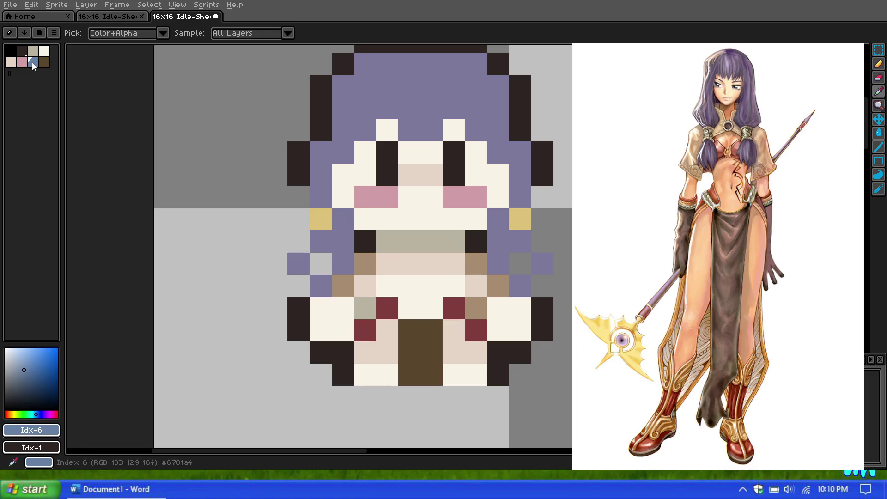
click(26, 379)
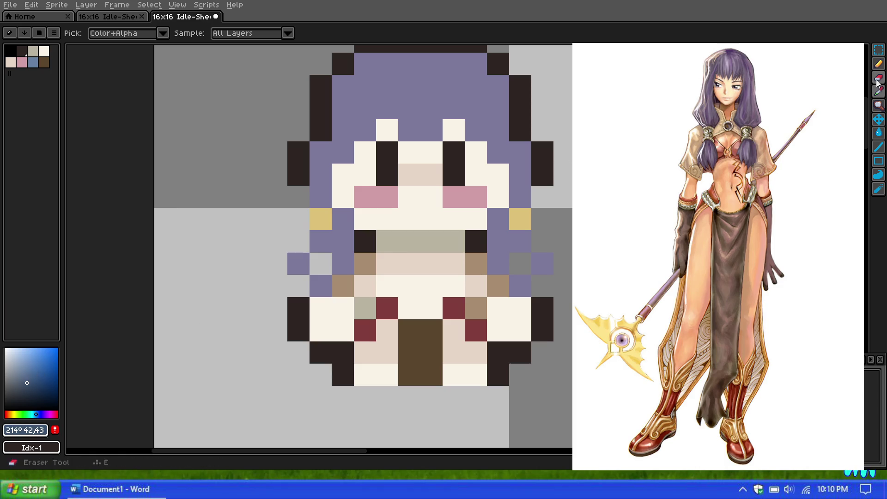
key(b)
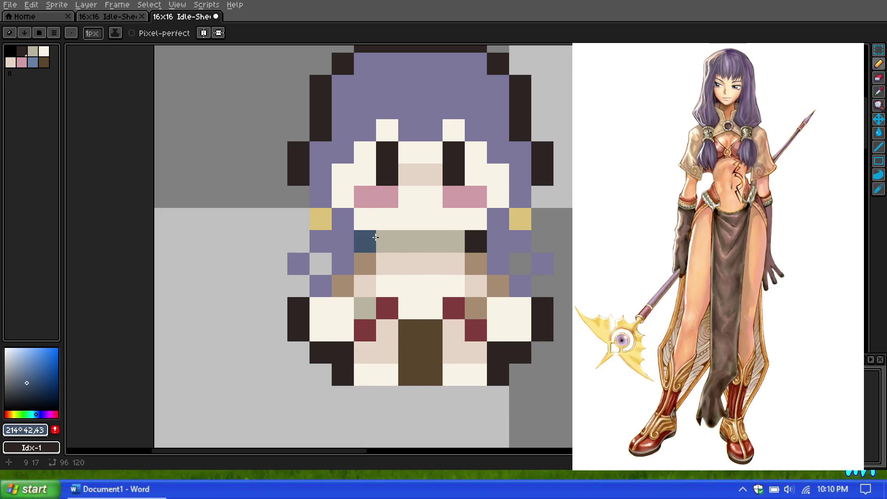
Pick the dark outline colour #2f2522 from the sprite with the Eyedropper, then return to the Pencil
scroll(371, 242, down, 5)
scroll(463, 192, up, 6)
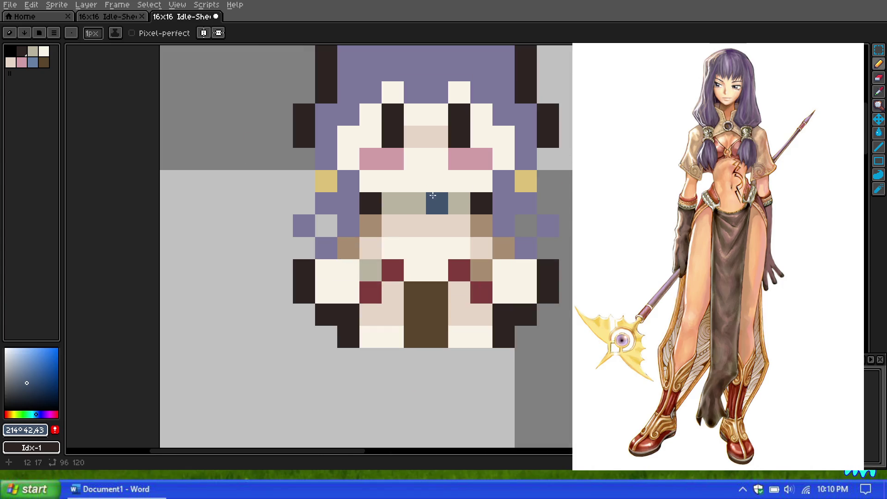
scroll(430, 190, down, 7)
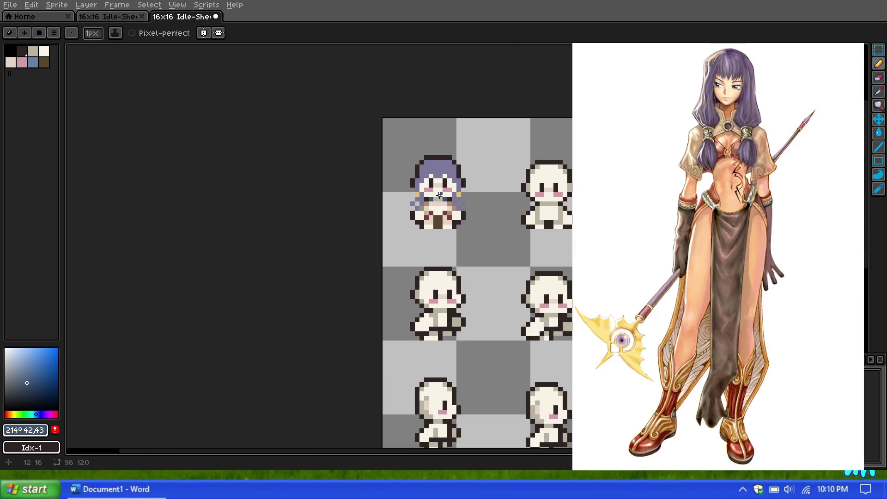
scroll(429, 144, down, 1)
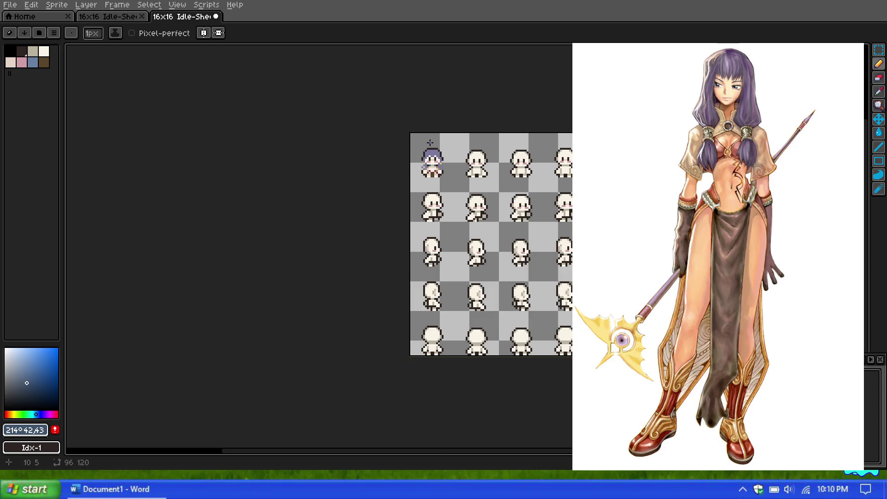
scroll(430, 142, down, 3)
scroll(429, 142, up, 8)
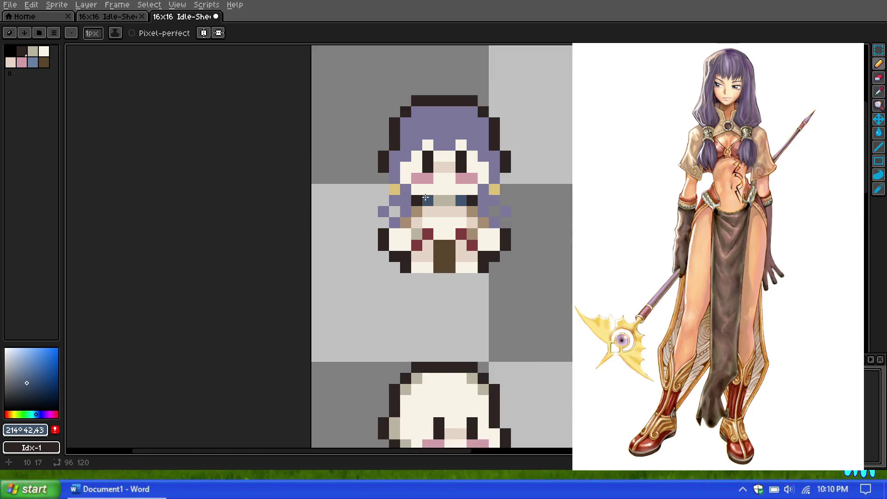
click(879, 92)
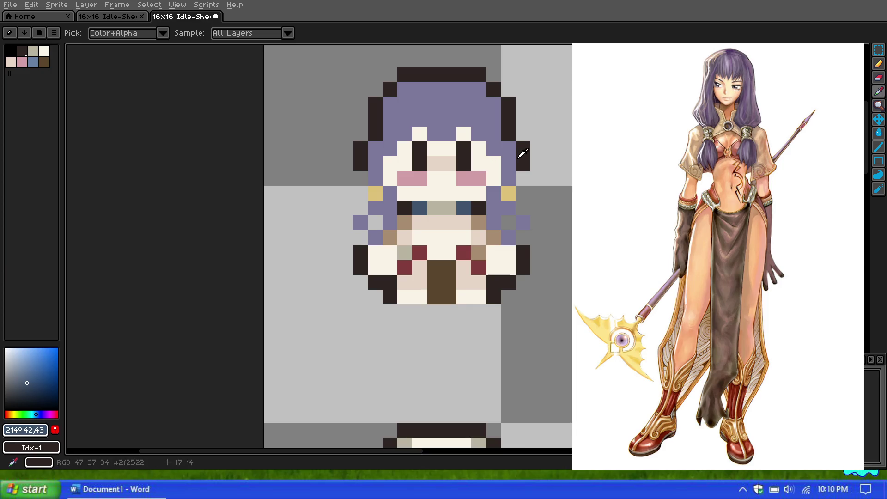
click(520, 152)
click(879, 63)
scroll(554, 156, up, 1)
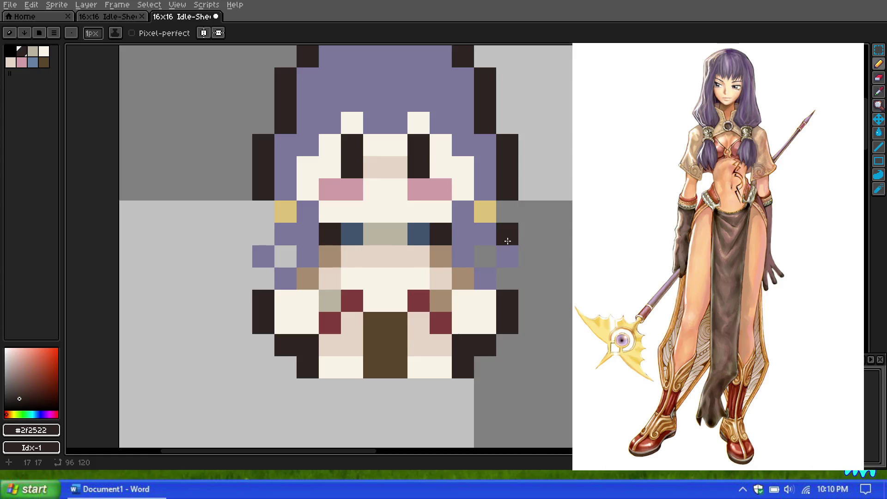
Paint dark #2f2522 arm pixels on the right and left sides of the body
drag(530, 253, 507, 234)
drag(244, 249, 263, 234)
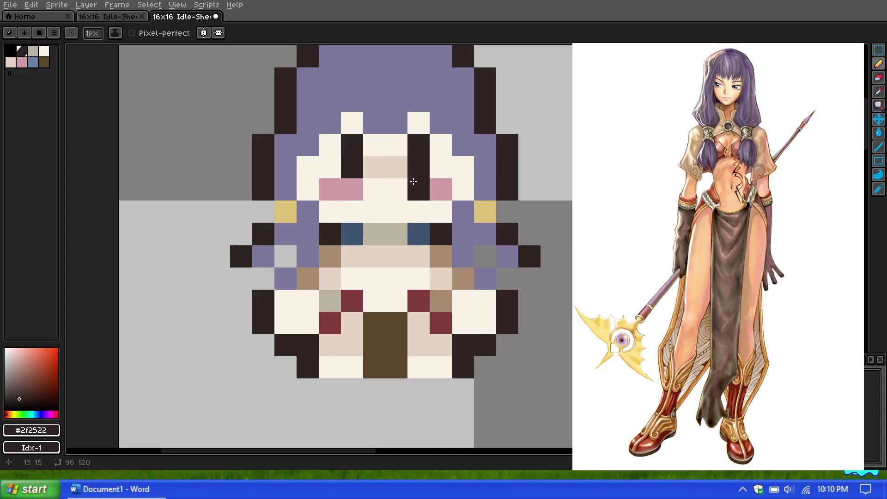
scroll(395, 173, down, 5)
scroll(394, 171, up, 1)
scroll(392, 169, down, 4)
scroll(393, 169, up, 2)
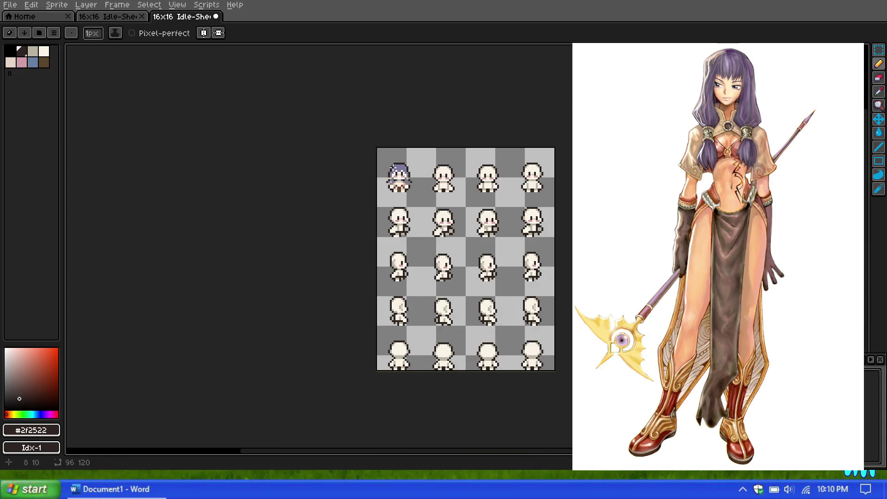
scroll(393, 168, up, 1)
scroll(393, 166, up, 3)
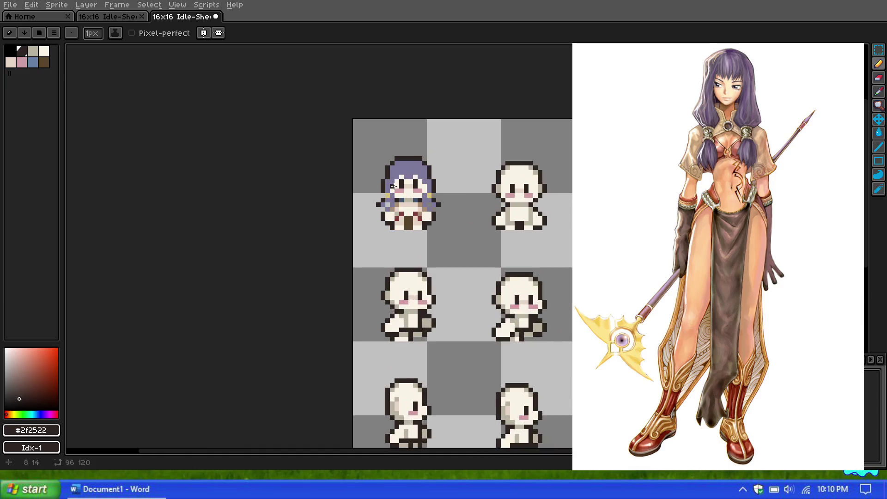
scroll(423, 168, down, 5)
scroll(422, 169, up, 8)
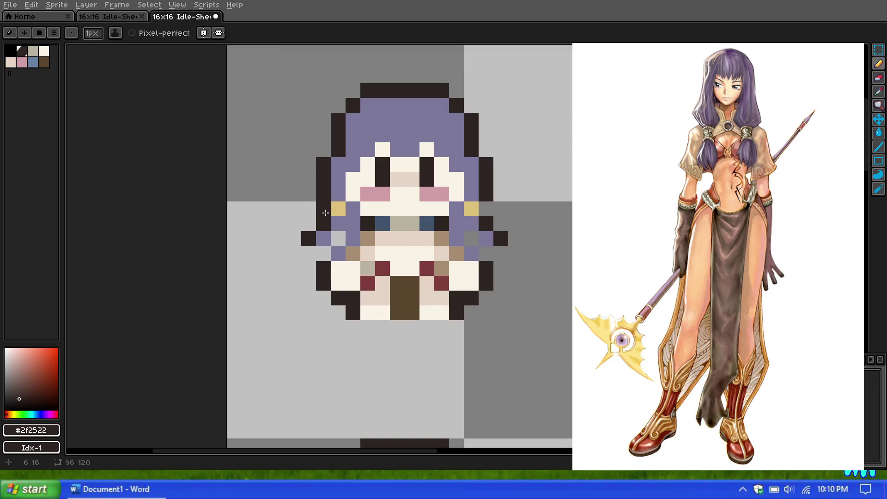
scroll(456, 209, down, 5)
scroll(463, 201, up, 5)
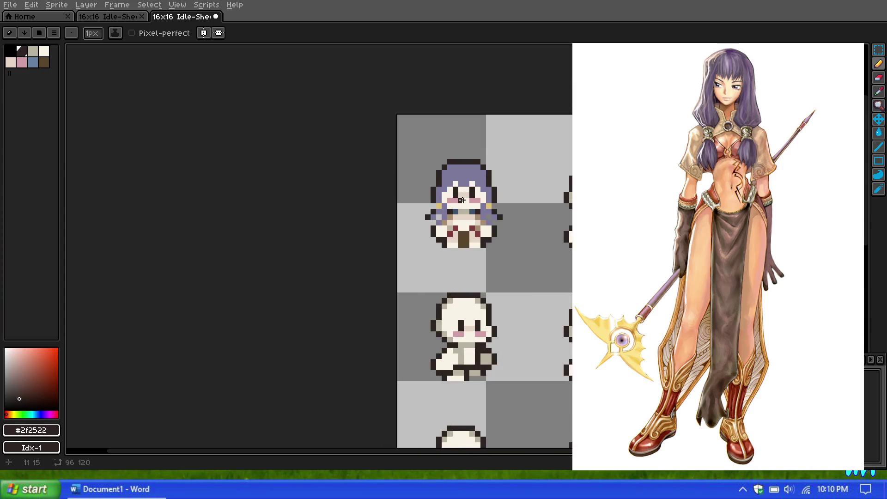
scroll(463, 201, up, 1)
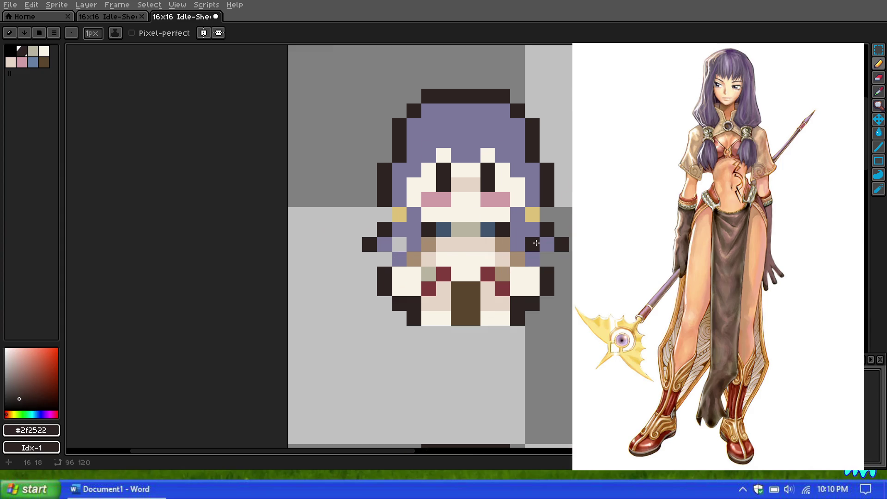
Erase the stray dark pixel beside the arm with the Eraser
click(878, 78)
click(370, 244)
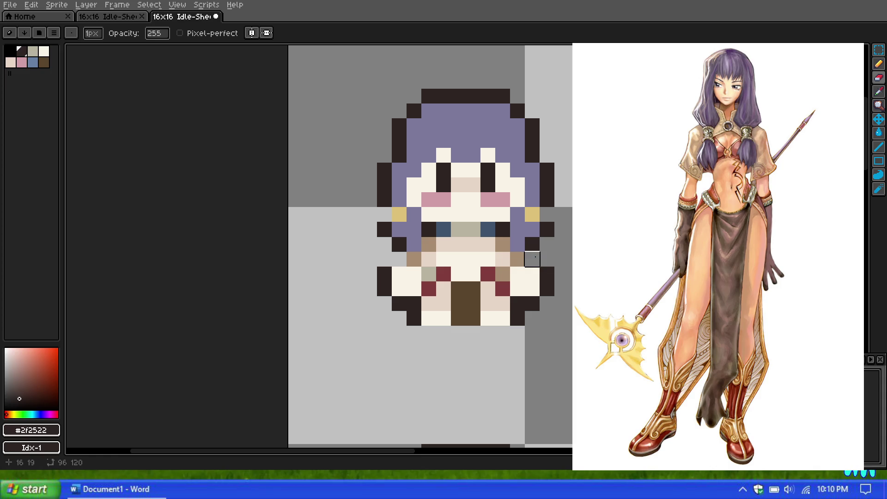
scroll(533, 258, down, 5)
scroll(506, 214, down, 1)
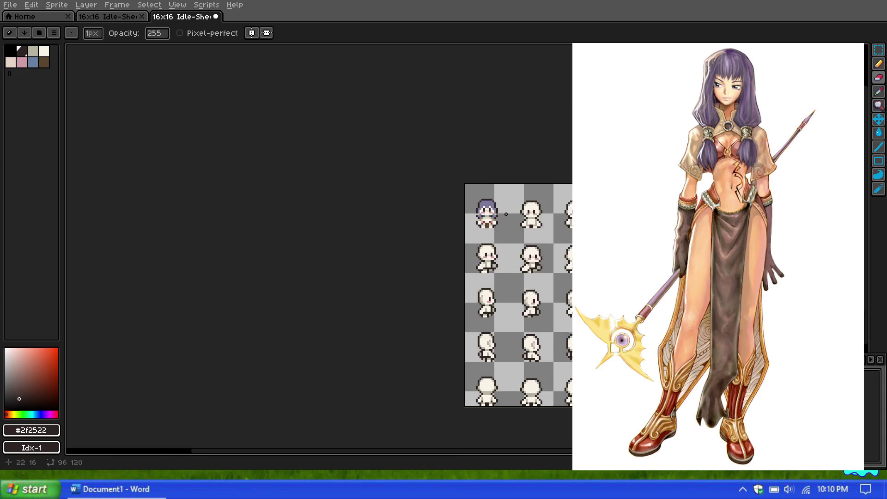
scroll(504, 215, up, 6)
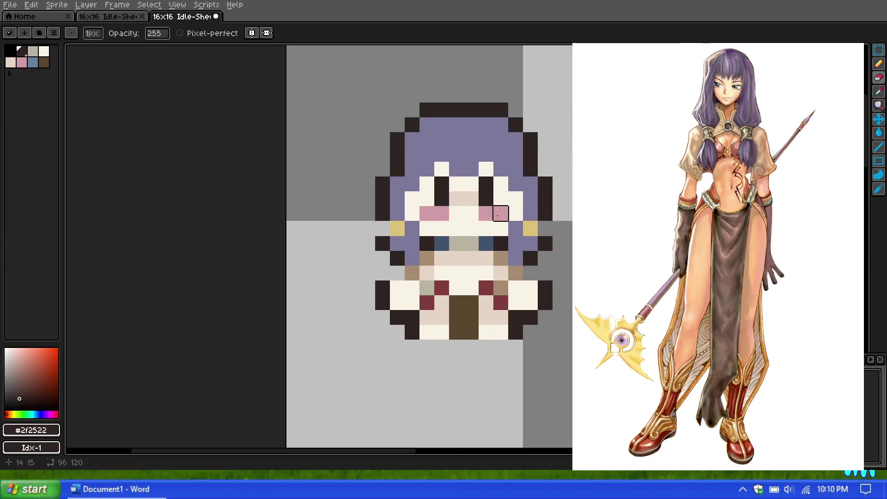